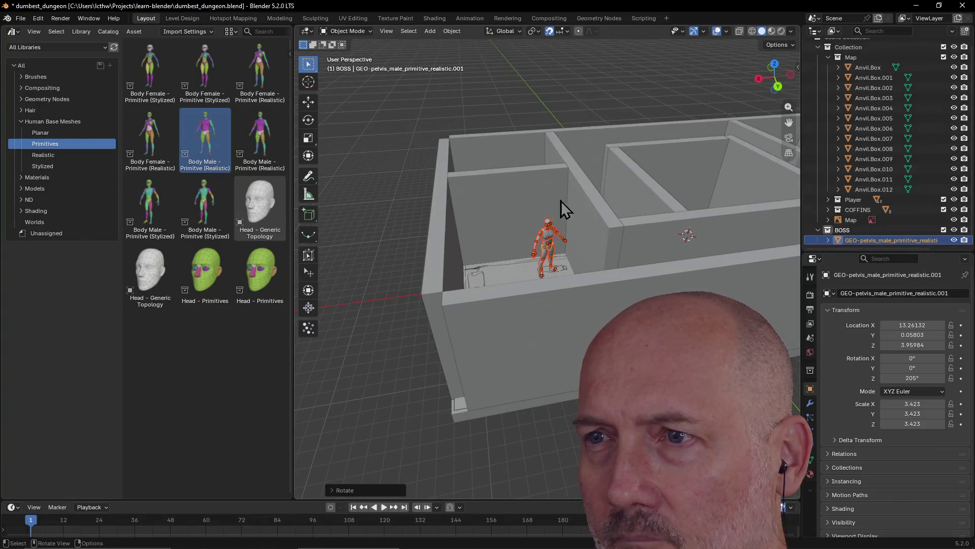
Move the boss three units along X to X 16.26132, then collapse BOSS and activate Scene Collection.
middle_click_drag(527, 191, 577, 282)
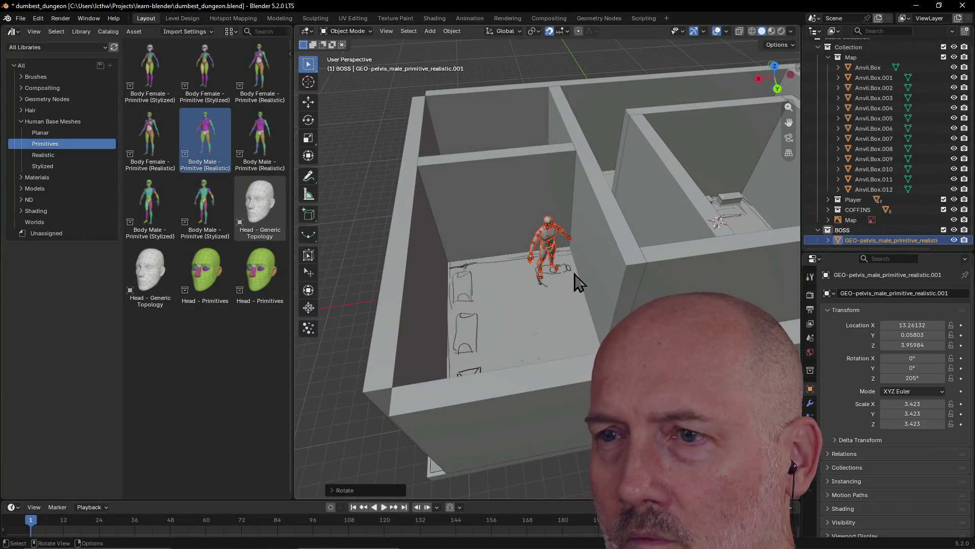
type("gx")
type("3")
key("Return")
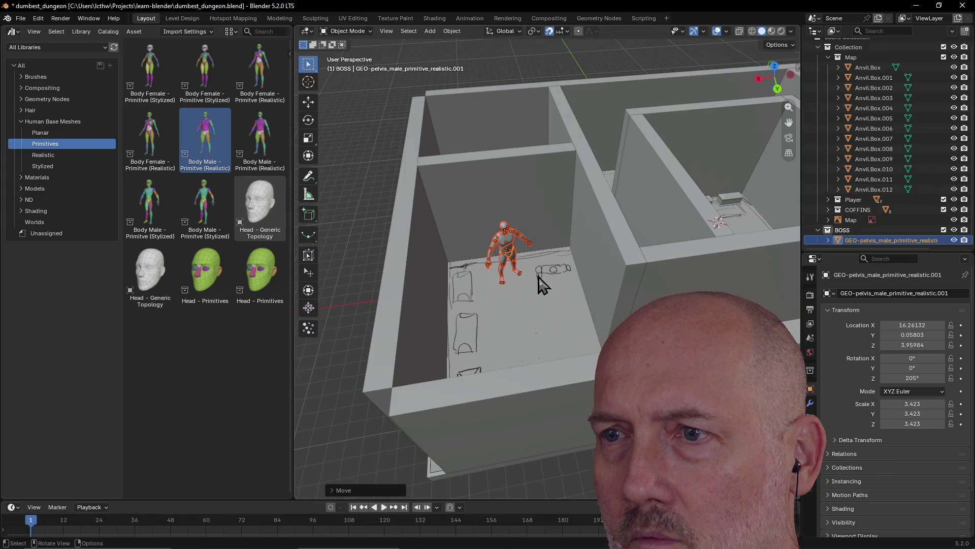
mouse_move(536, 310)
middle_mouse_down()
mouse_move(469, 330)
mouse_move(359, 326)
middle_mouse_up()
scroll(467, 320, "down", 5)
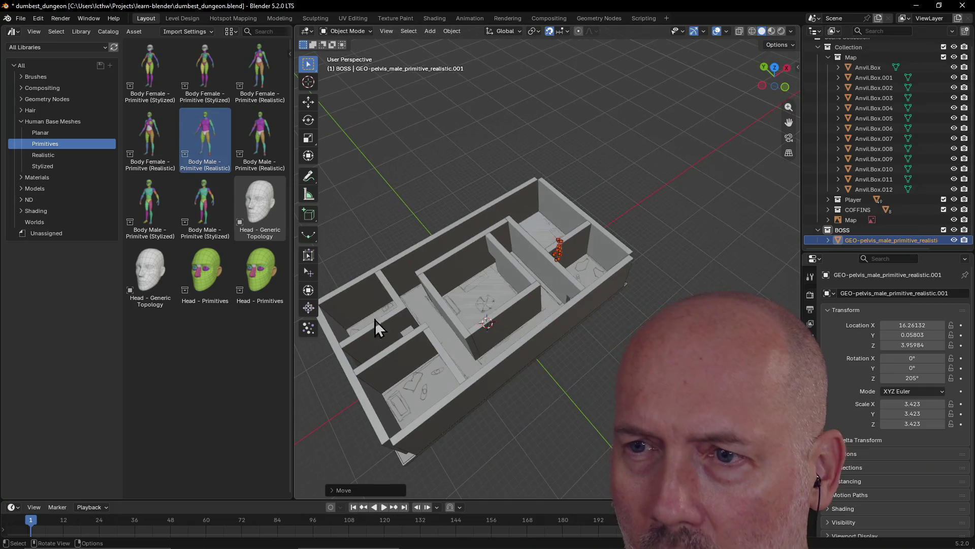
scroll(540, 298, "up", 2)
scroll(540, 304, "down", 3)
scroll(595, 277, "down", 2)
middle_click_drag(587, 283, 725, 214)
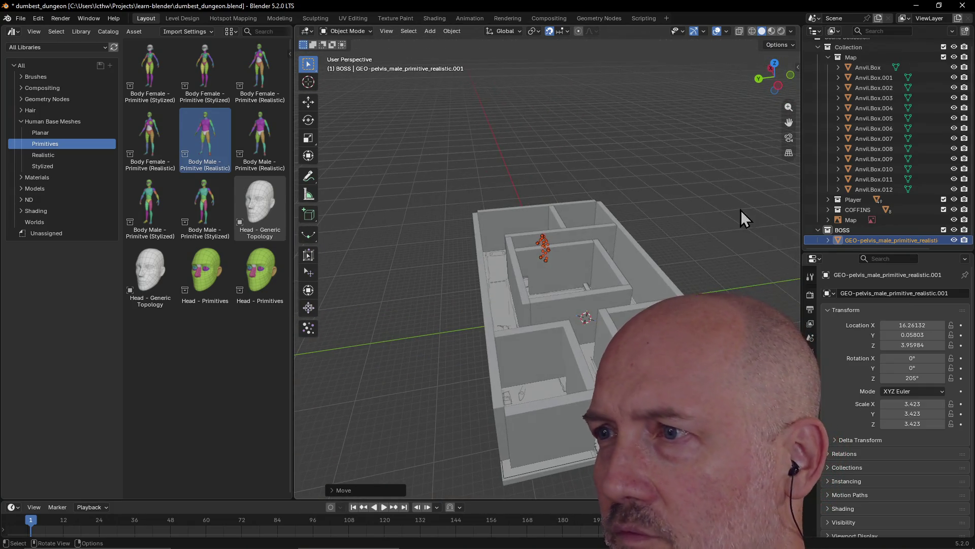
left_click(817, 229)
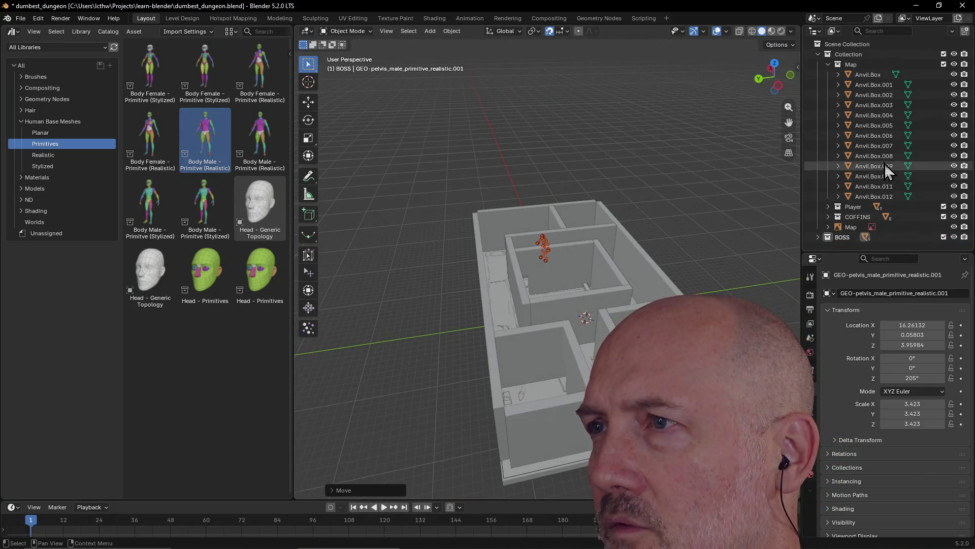
left_click(831, 44)
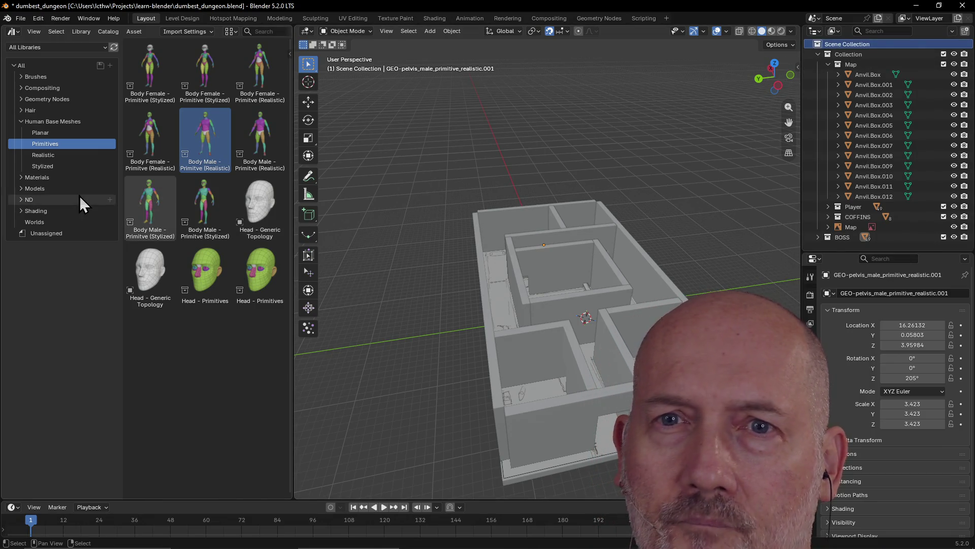
Drag the Skeleton - Realistic asset from Human Base Meshes > Realistic into the dungeon scene.
left_click(69, 152)
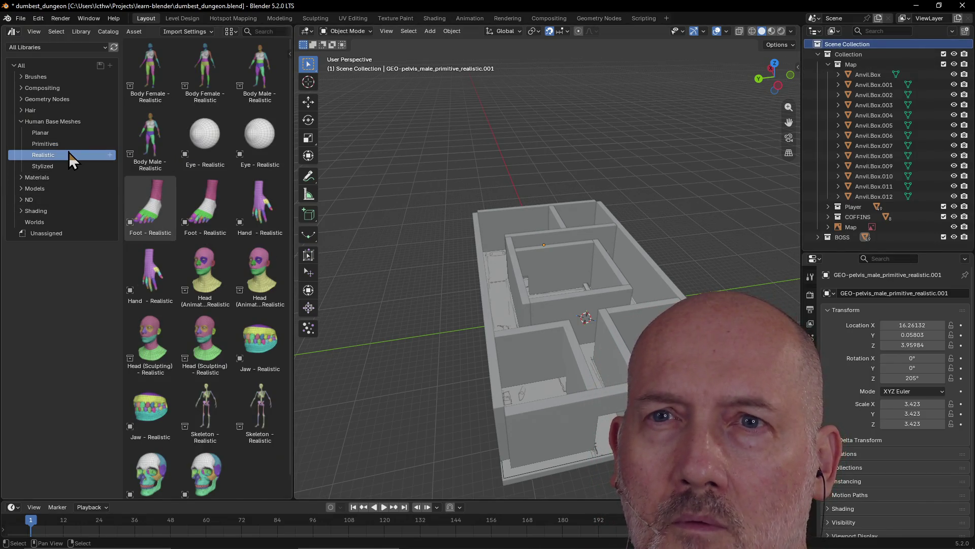
scroll(221, 259, "down", 1)
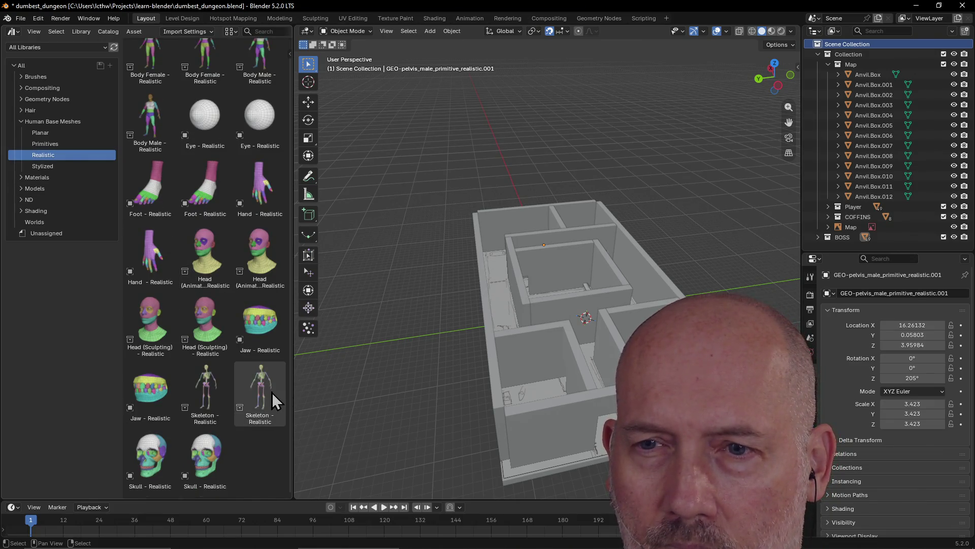
left_click(213, 394)
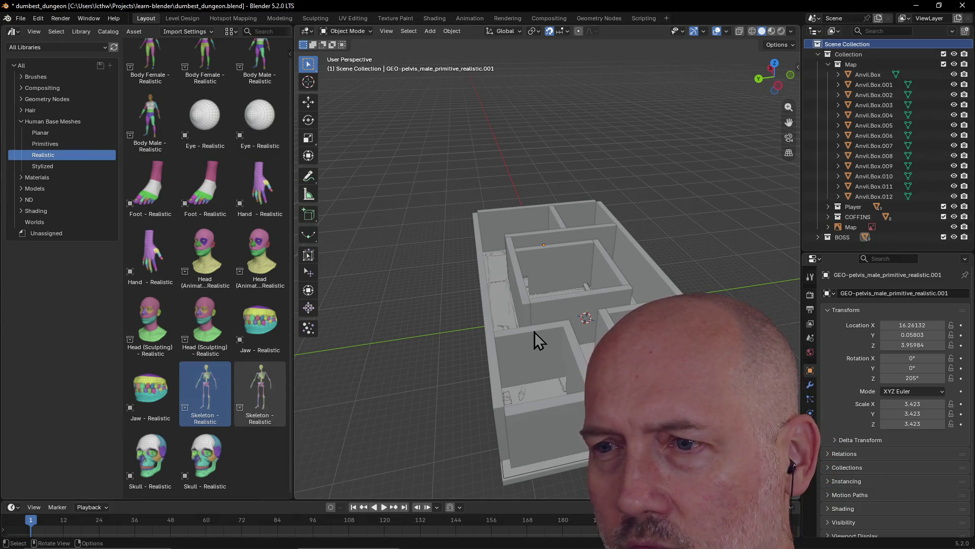
scroll(534, 332, "up", 2)
left_click_drag(195, 379, 522, 448)
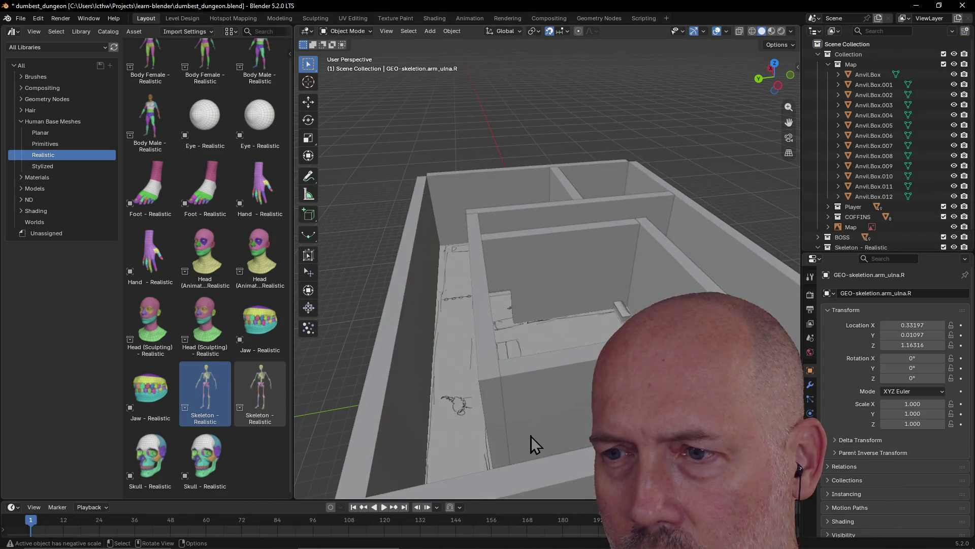
scroll(531, 436, "down", 3)
Activate the Skeleton - Realistic collection and select the whole hierarchy of GEO-skeleton.hip.
mouse_move(531, 436)
middle_mouse_down()
mouse_move(457, 449)
mouse_move(561, 436)
middle_mouse_up()
left_click(865, 248)
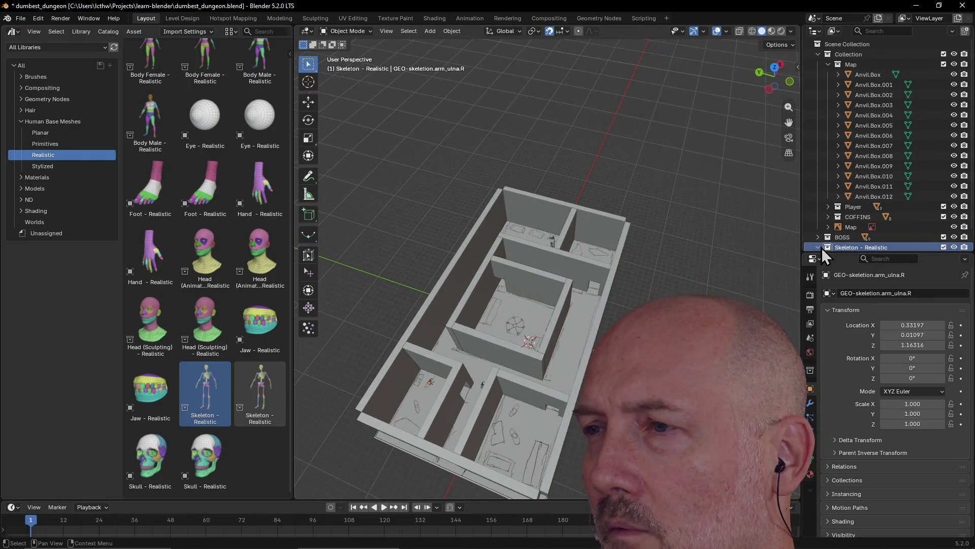
scroll(866, 215, "down", 1)
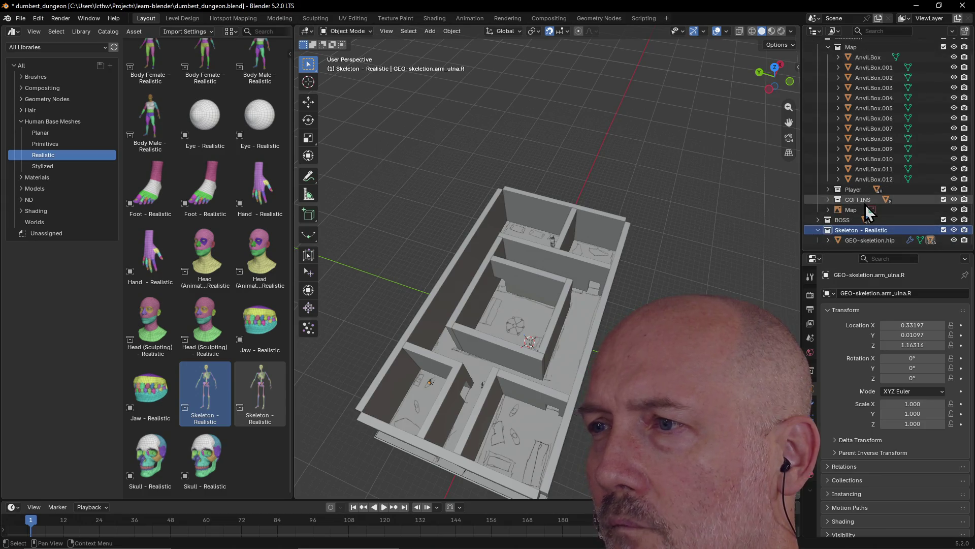
right_click(841, 238)
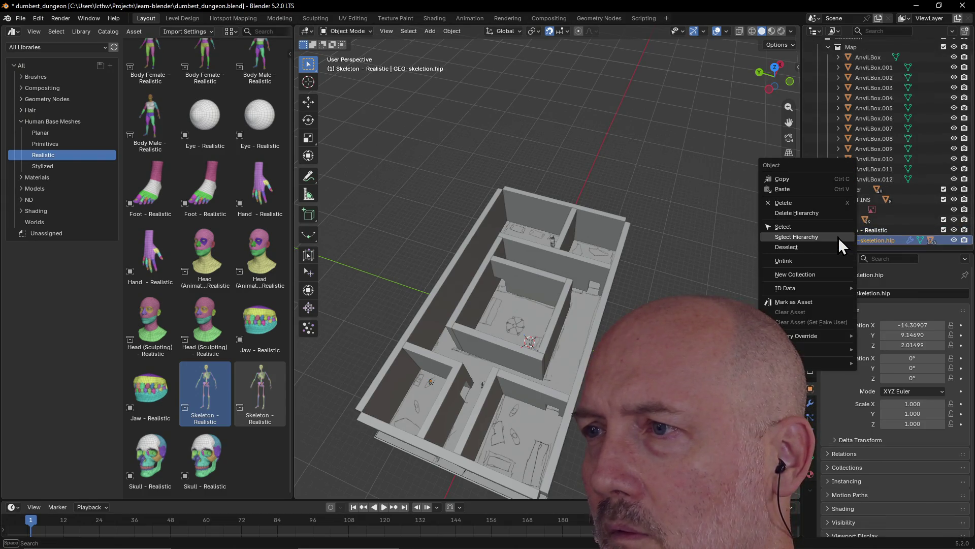
left_click(814, 240)
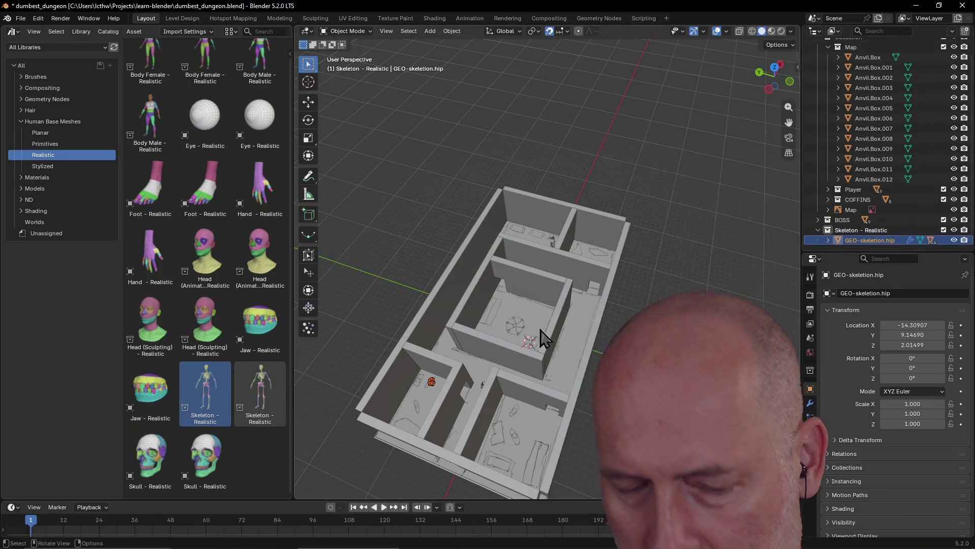
Frame the view on the skeleton and duplicate it with Shift+D.
key("grave")
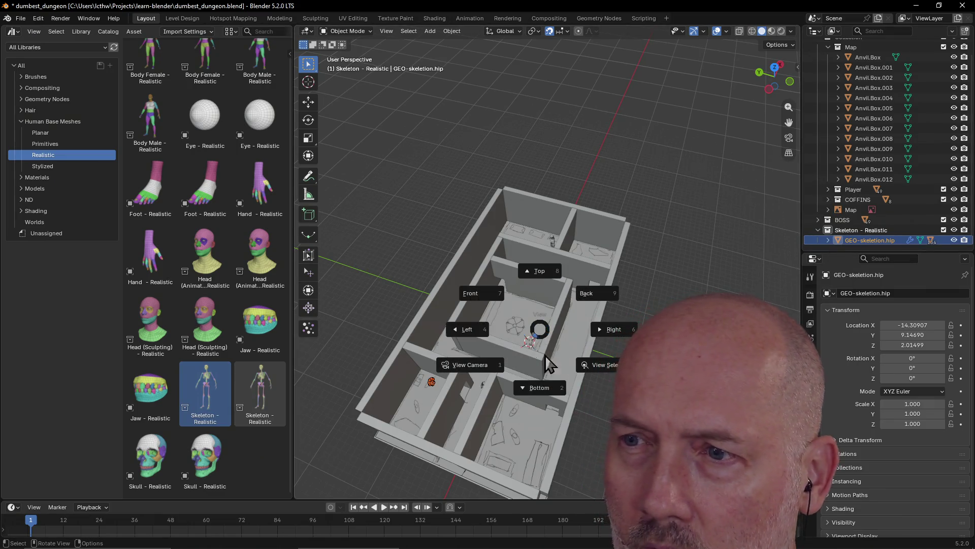
left_click(581, 370)
scroll(597, 377, "down", 5)
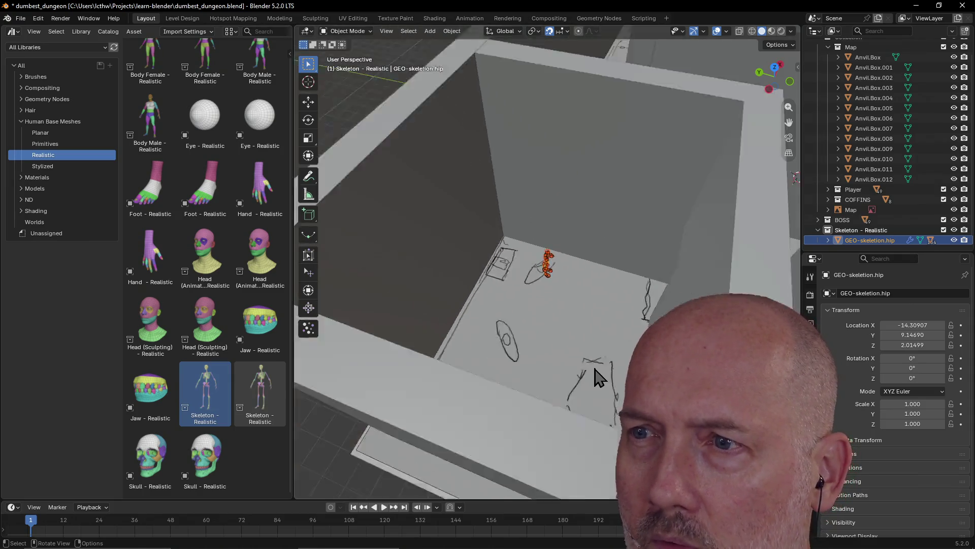
mouse_move(594, 376)
middle_mouse_down()
mouse_move(579, 358)
mouse_move(573, 379)
middle_mouse_up()
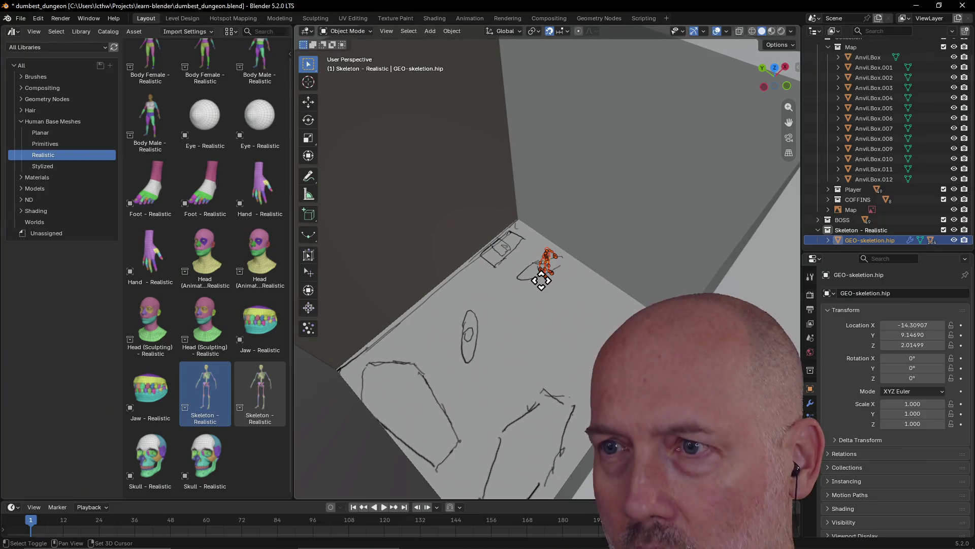
key("shift+d")
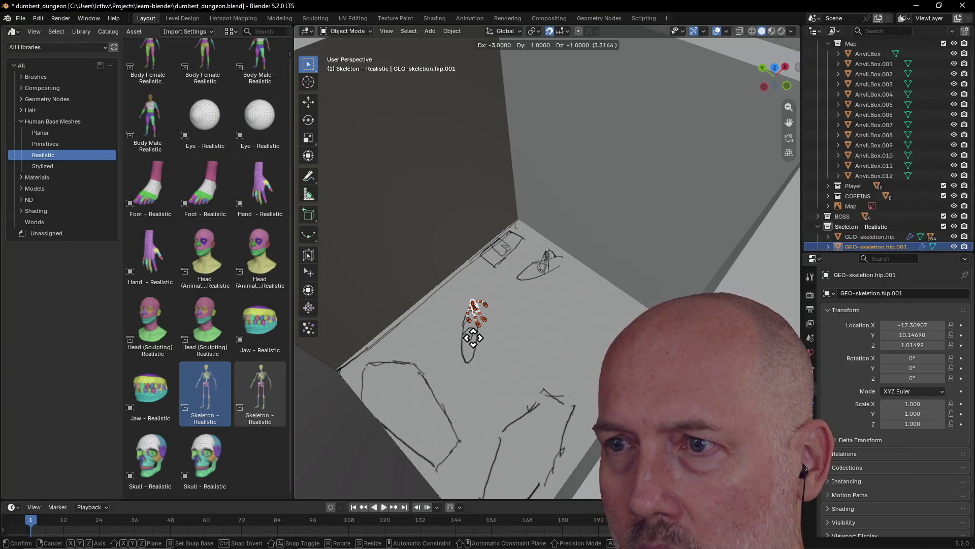
Drop the duplicate skeleton on the floor and select its whole hierarchy via GEO-skeleton.hip.001.
left_click(473, 338)
middle_click_drag(526, 320, 457, 336)
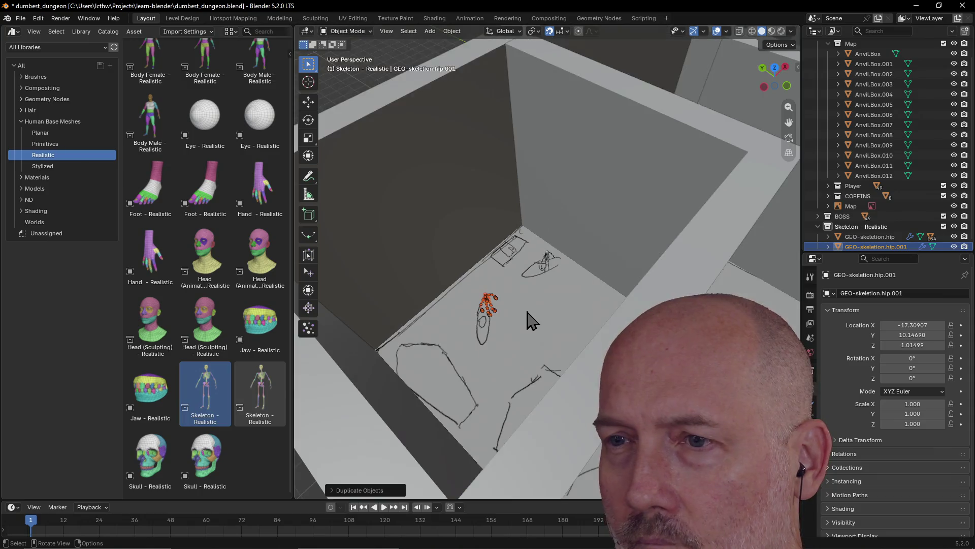
left_click(528, 298)
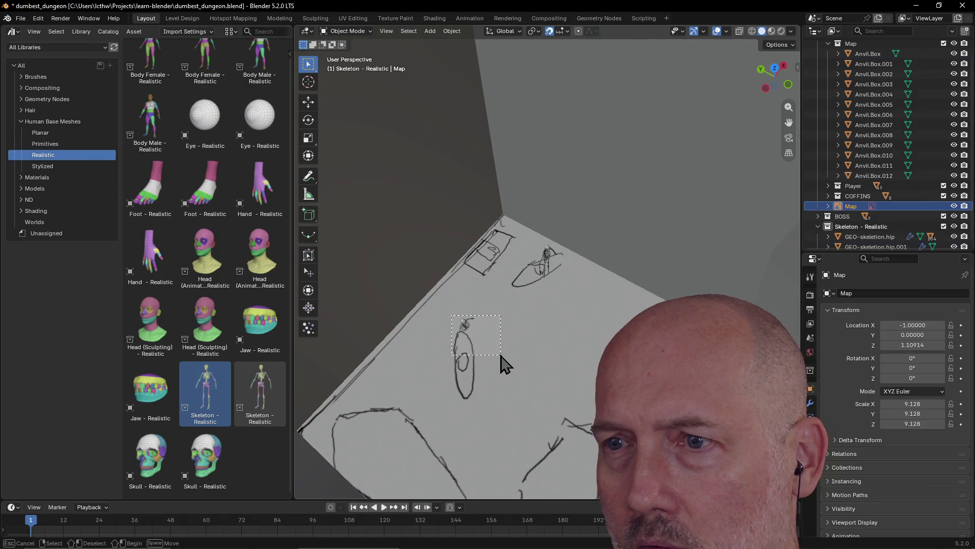
left_click_drag(501, 365, 503, 366)
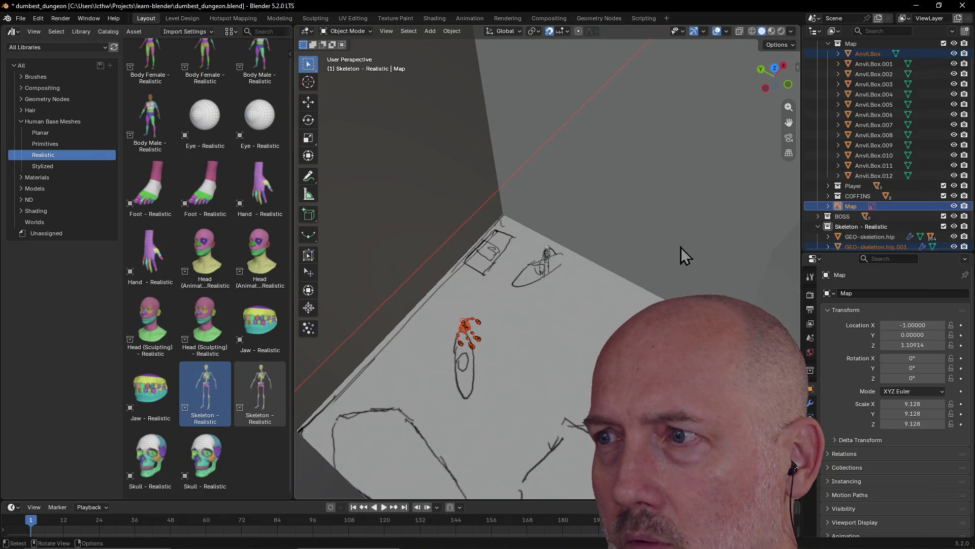
left_click(839, 245)
scroll(838, 244, "down", 1)
right_click(837, 238)
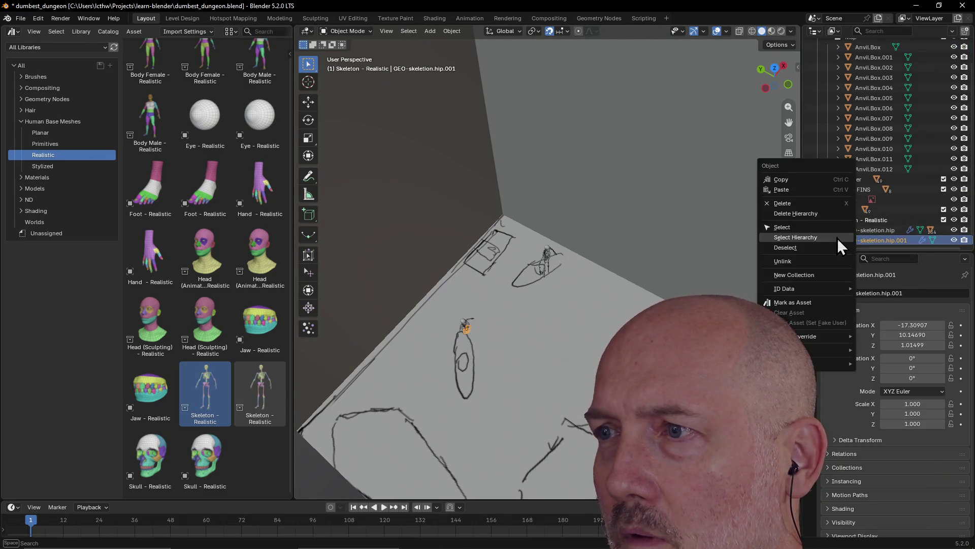
left_click(838, 238)
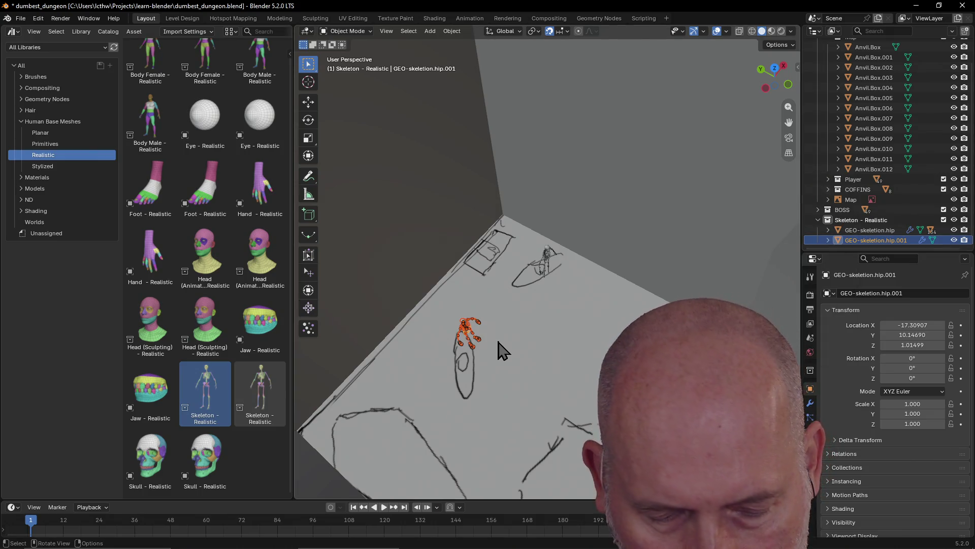
Keyframe the duplicate's transform, lower it one unit along Z, then select the first skeleton.
key("i")
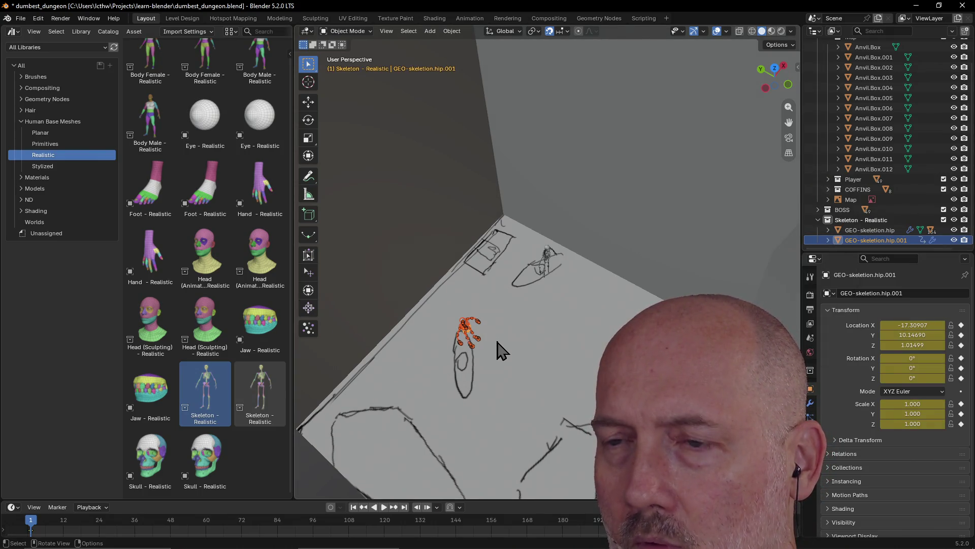
key("z")
left_click(496, 344)
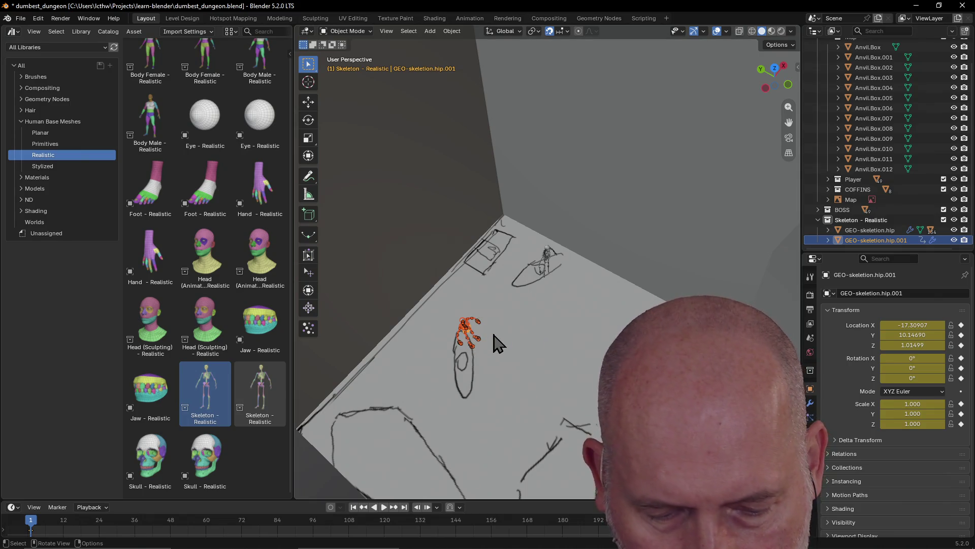
key("g")
key("z")
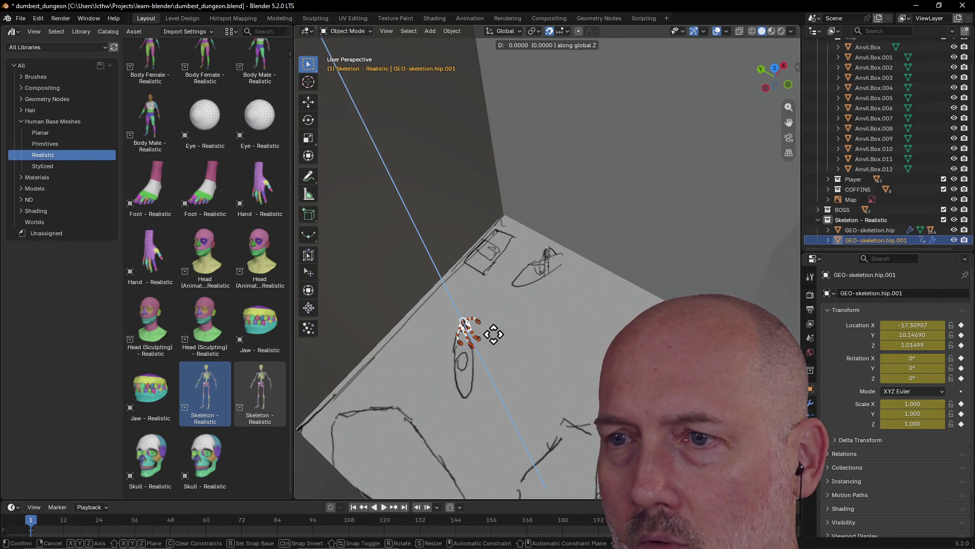
left_click(493, 324)
mouse_move(498, 326)
middle_mouse_down()
mouse_move(470, 335)
mouse_move(488, 312)
mouse_move(540, 292)
mouse_move(536, 279)
middle_mouse_up()
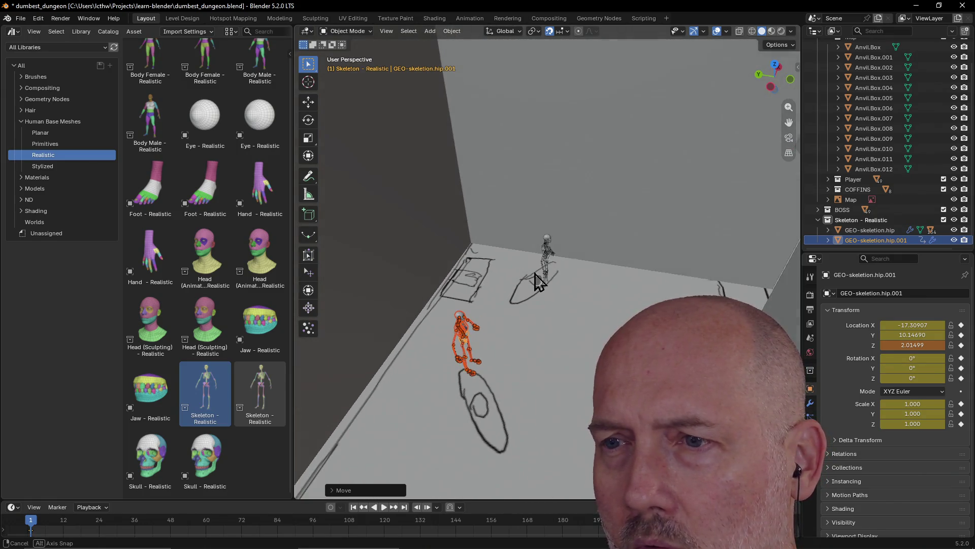
type("gz")
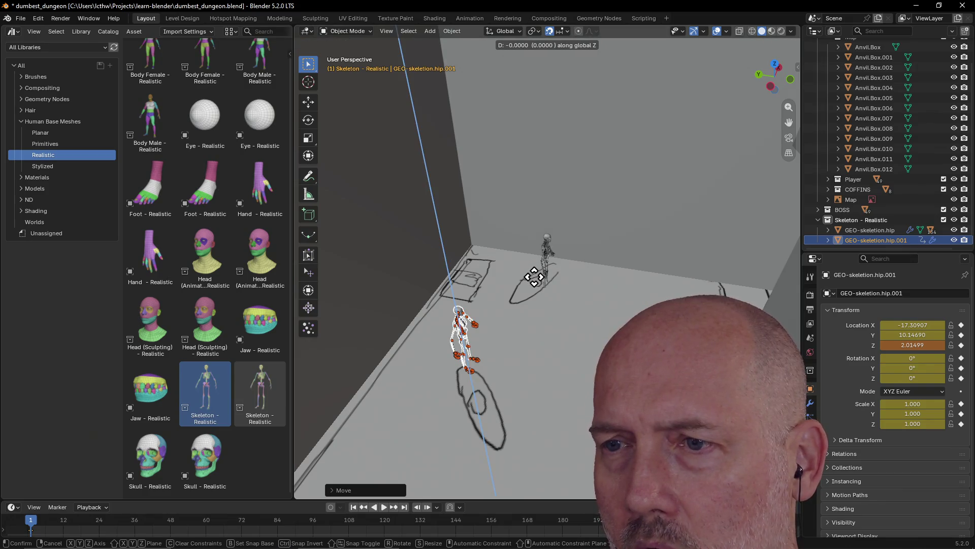
type("1")
key("Return")
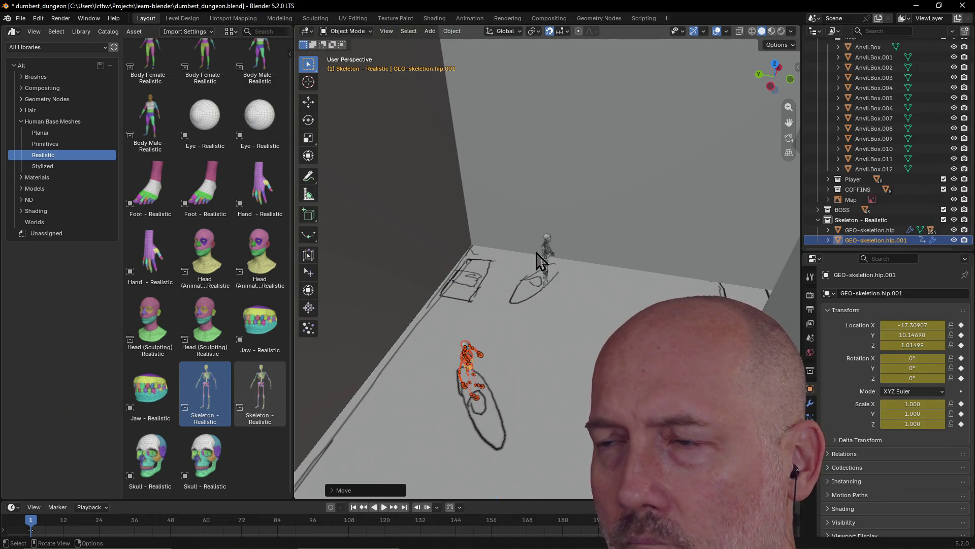
left_click(869, 230)
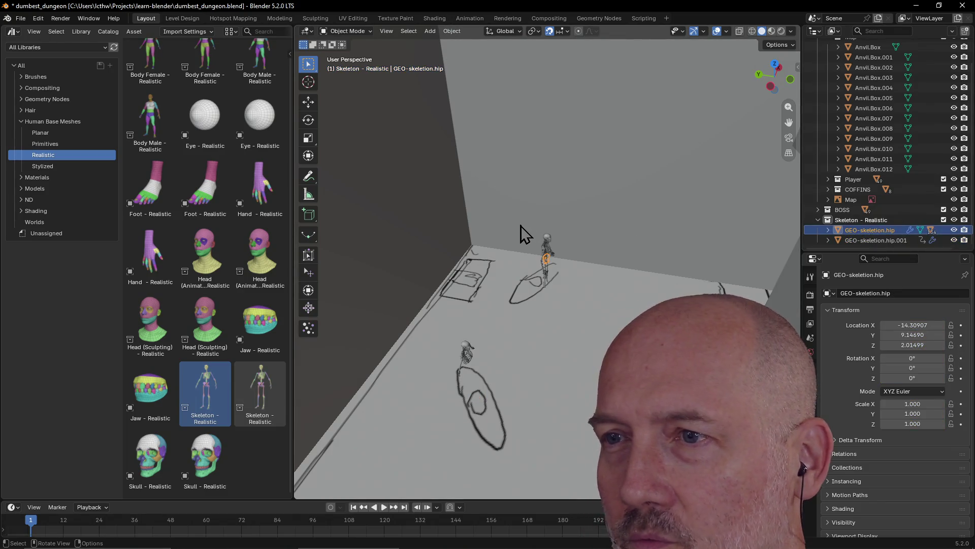
right_click(846, 231)
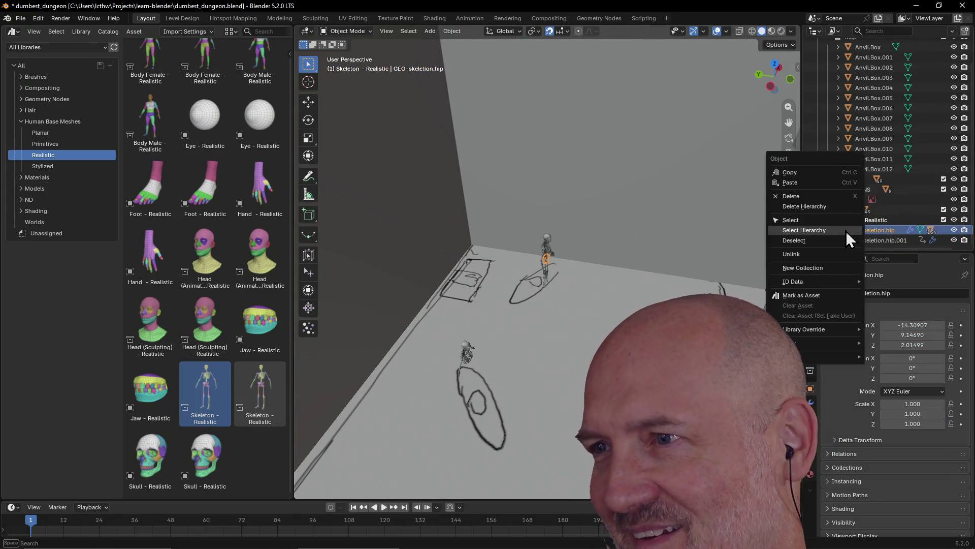
Select the first skeleton's hierarchy and adjust its height along Z twice.
left_click(847, 231)
key("g")
key("z")
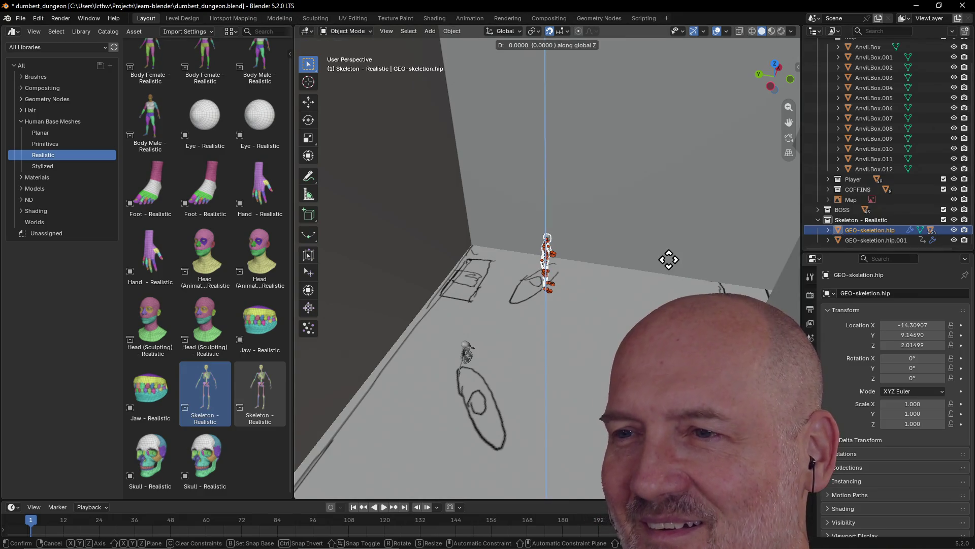
key("Return")
mouse_move(545, 327)
middle_mouse_down()
mouse_move(457, 365)
mouse_move(543, 272)
mouse_move(621, 218)
mouse_move(620, 201)
mouse_move(594, 188)
mouse_move(608, 180)
middle_mouse_up()
key("g")
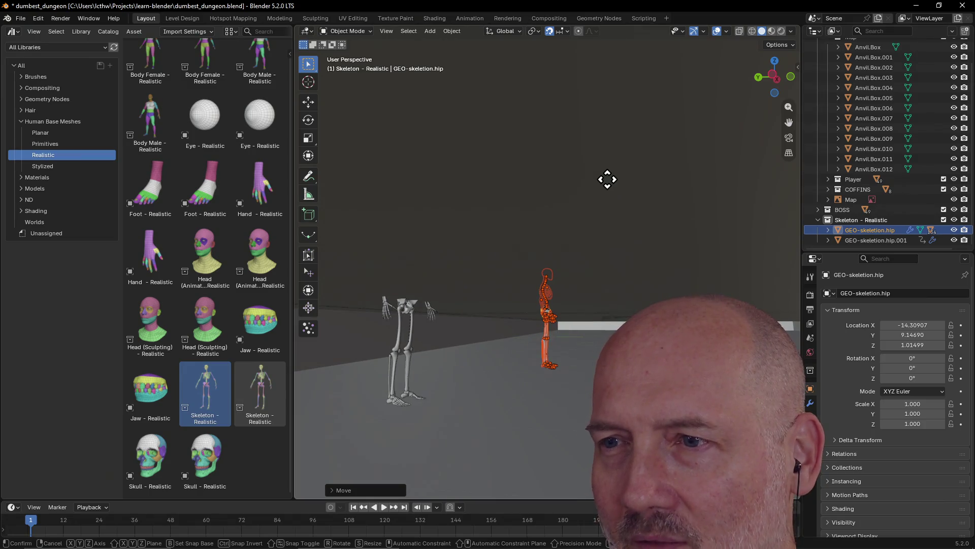
key("z")
key("Return")
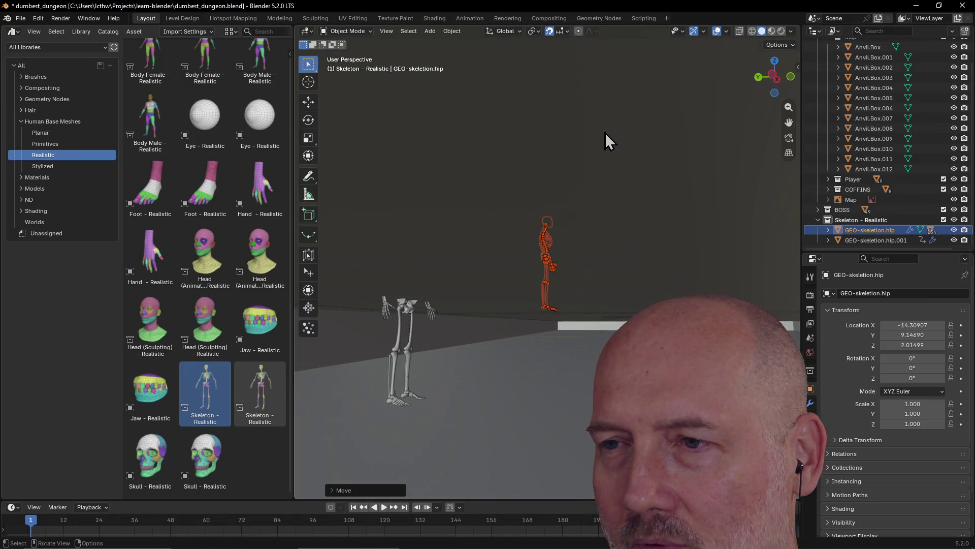
Select the second skeleton's hierarchy and raise it one unit along Z to Z 2.01499.
left_click(860, 240)
right_click(858, 240)
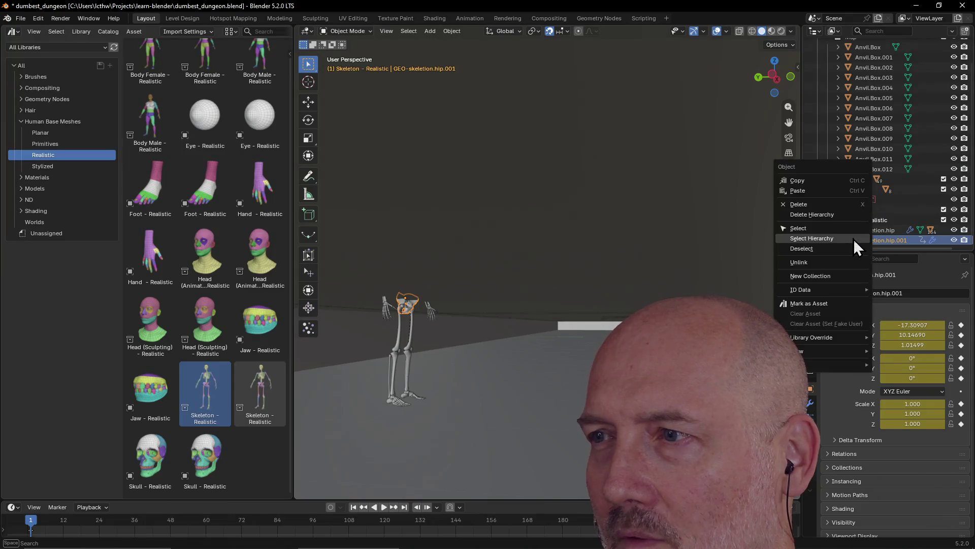
left_click(848, 240)
key("g")
key("z")
left_click(520, 255)
mouse_move(523, 259)
middle_mouse_down()
mouse_move(494, 329)
mouse_move(445, 352)
mouse_move(555, 389)
mouse_move(453, 371)
mouse_move(538, 392)
mouse_move(492, 362)
middle_mouse_up()
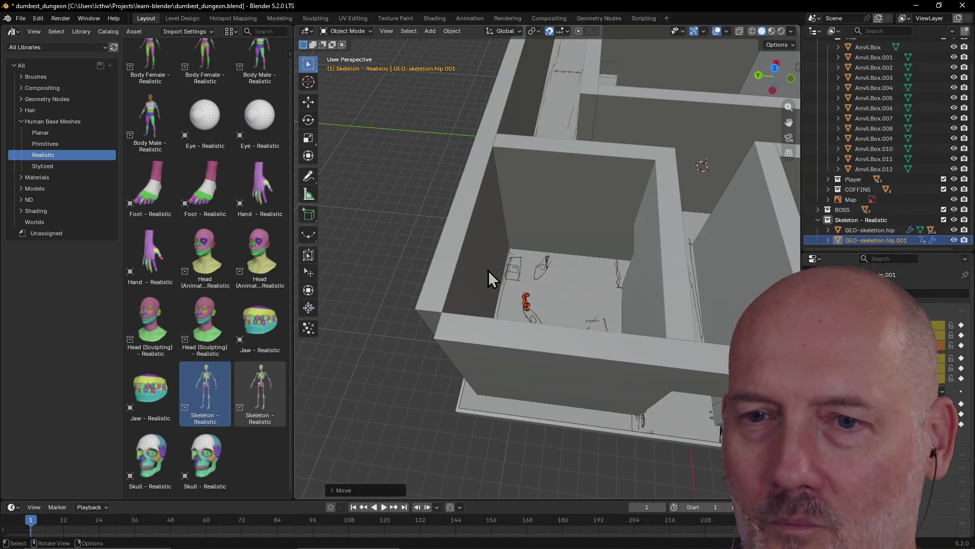
scroll(233, 133, "up", 1)
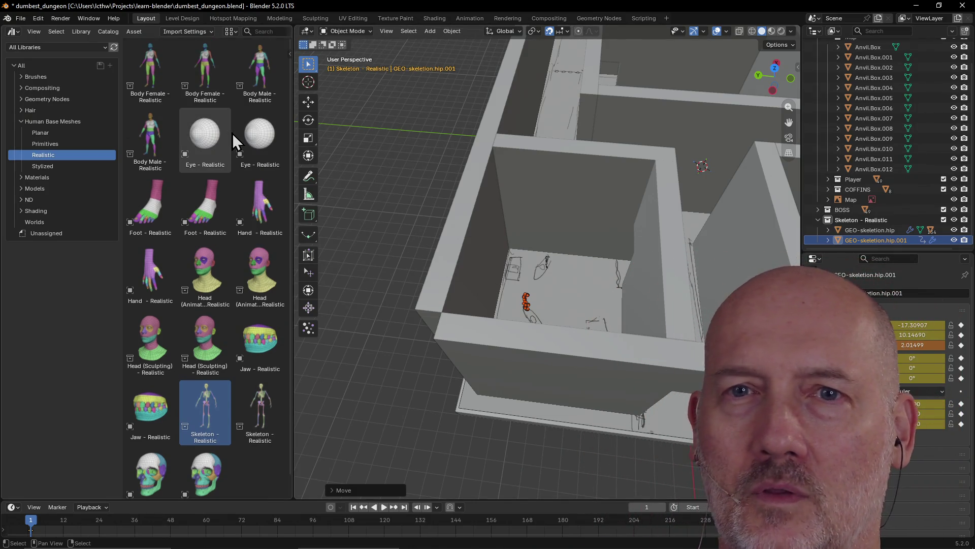
Close the asset library area so the 3D viewport fills the space showing the whole dungeon.
left_click(24, 119)
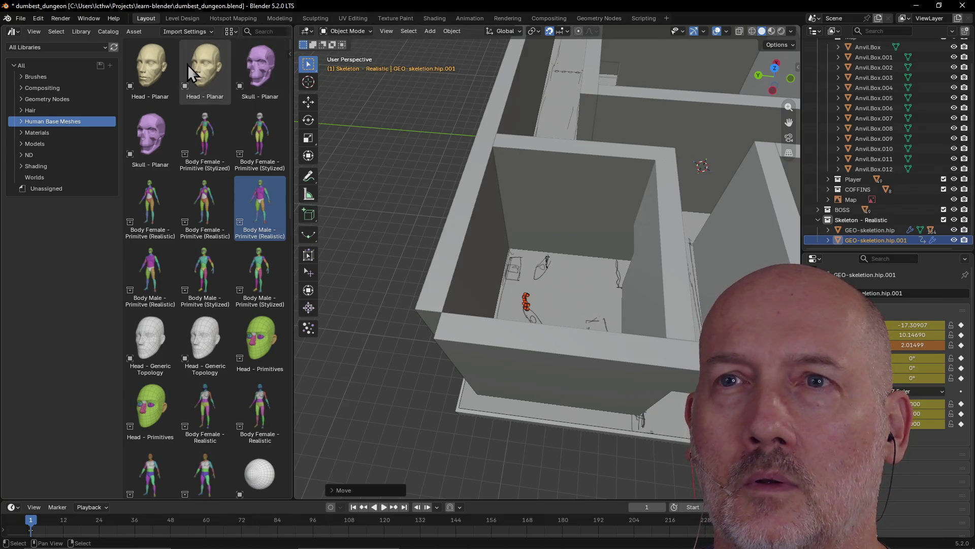
left_click(13, 31)
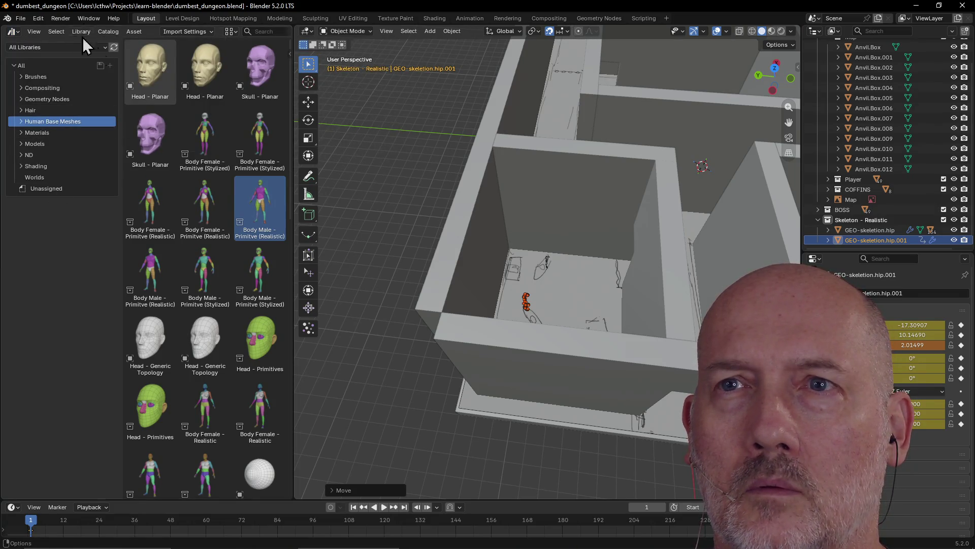
right_click(5, 24)
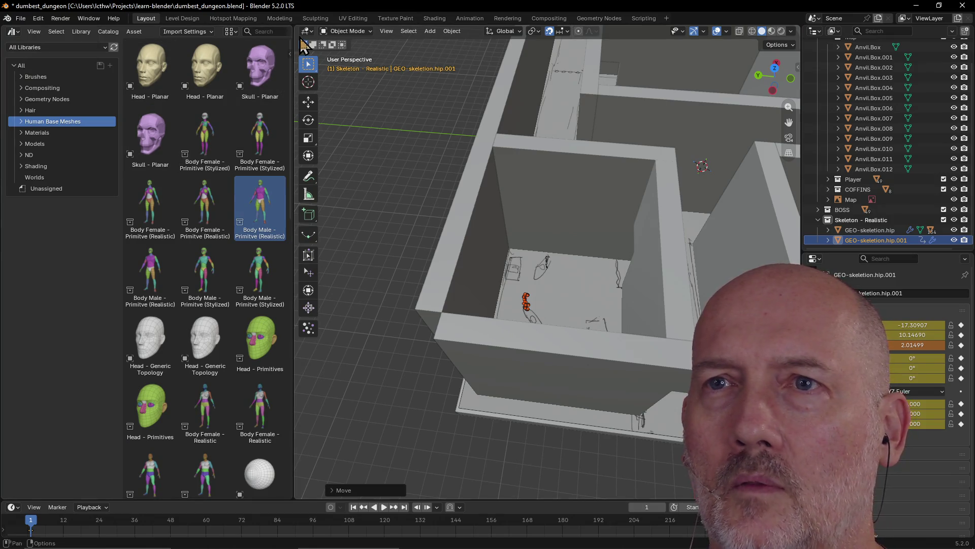
right_click(293, 25)
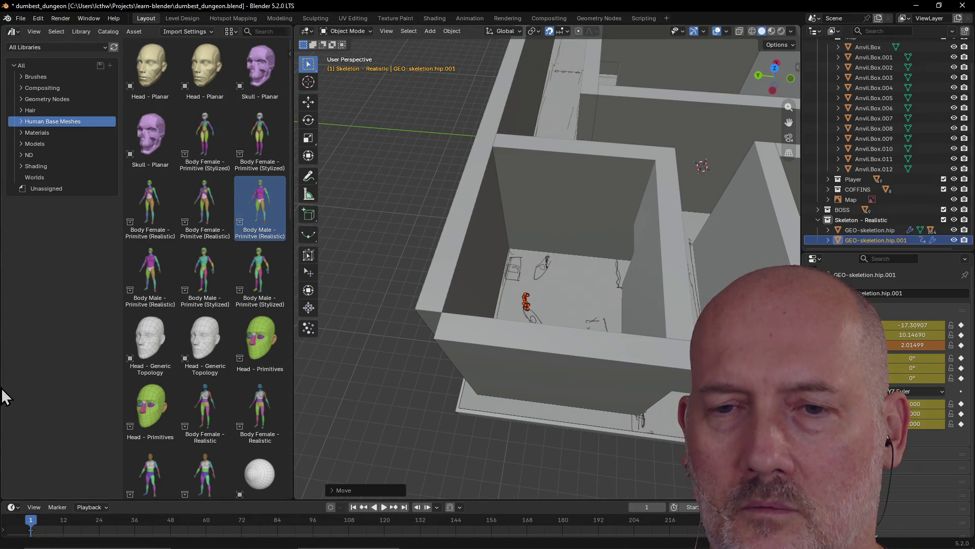
right_click(290, 496)
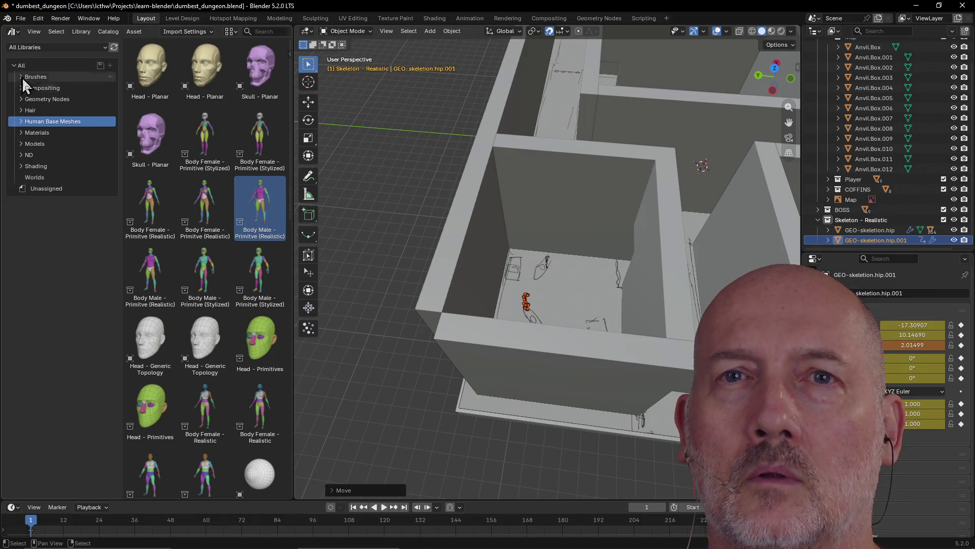
right_click(6, 29)
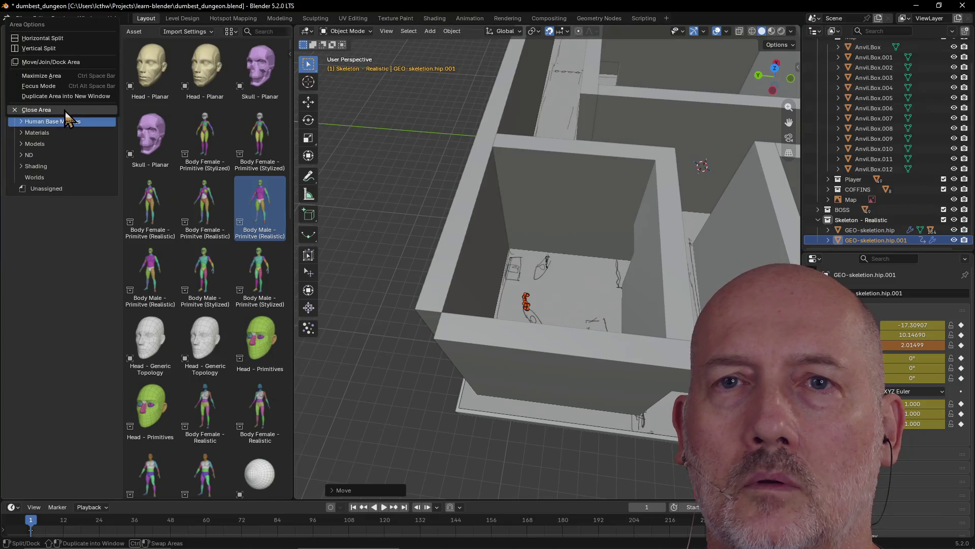
left_click(64, 109)
scroll(229, 164, "down", 5)
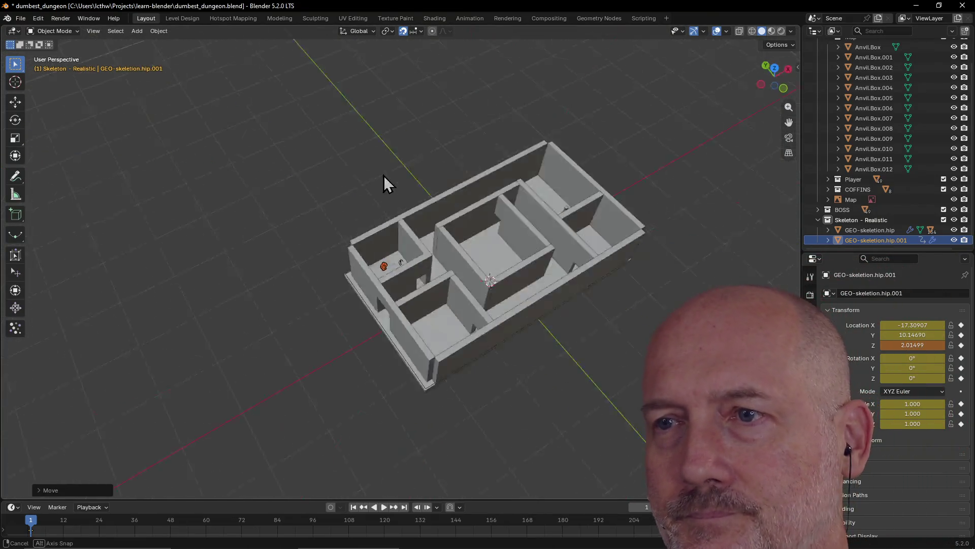
middle_click_drag(224, 169, 218, 178)
scroll(309, 184, "up", 5)
mouse_move(309, 183)
middle_mouse_down()
mouse_move(325, 194)
mouse_move(552, 204)
middle_mouse_up()
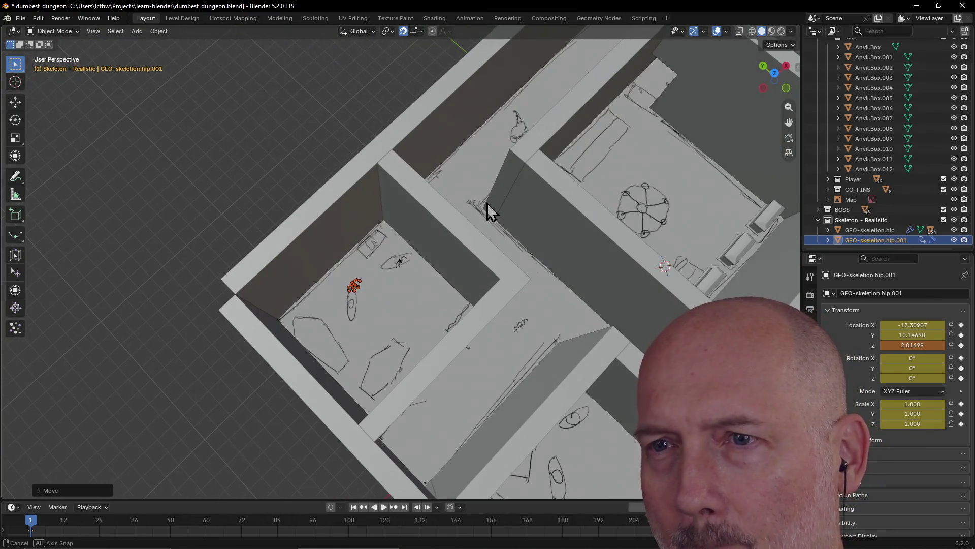
mouse_move(550, 198)
middle_mouse_down()
mouse_move(433, 175)
mouse_move(235, 192)
middle_mouse_up()
scroll(434, 167, "down", 3)
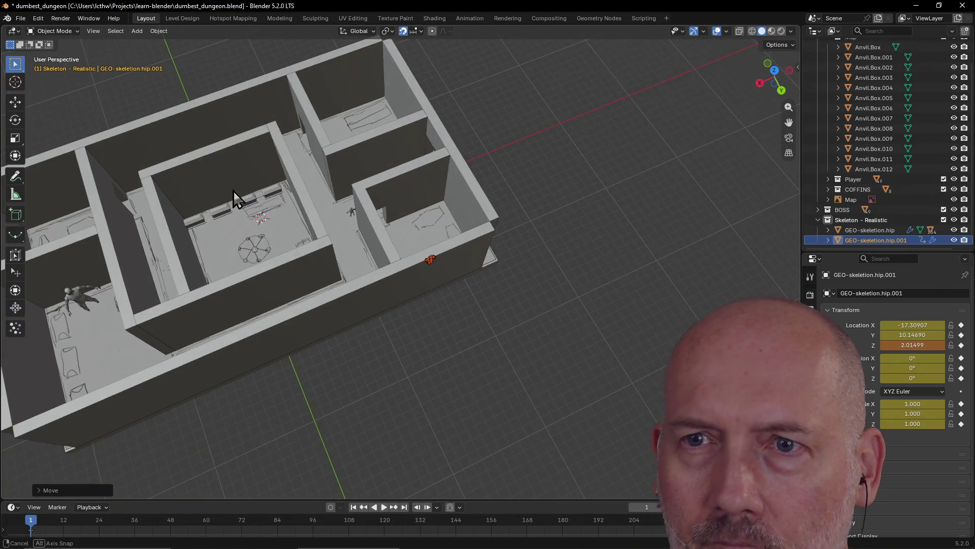
left_click(821, 218)
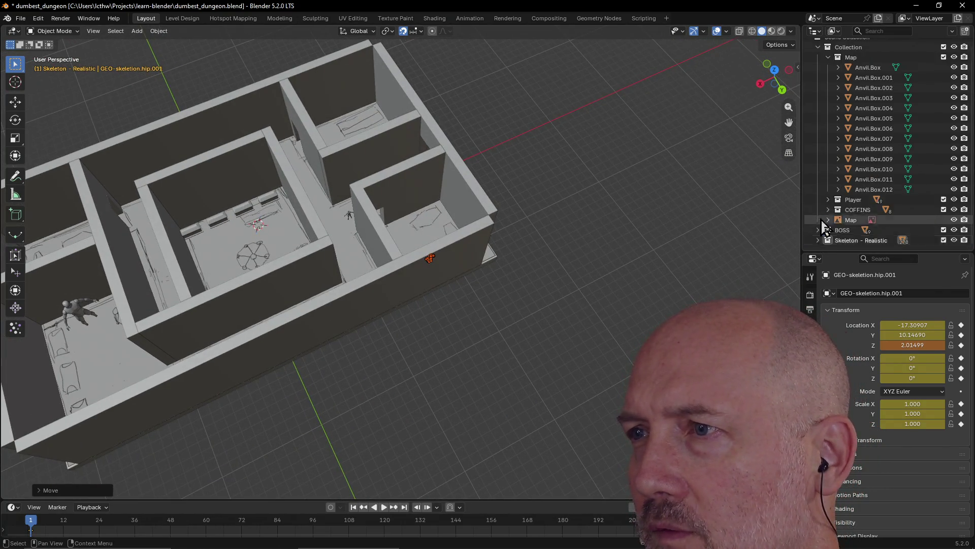
Drag the COFFINS, Player and Map collections out of Collection to sit directly under Scene Collection.
left_click(849, 210)
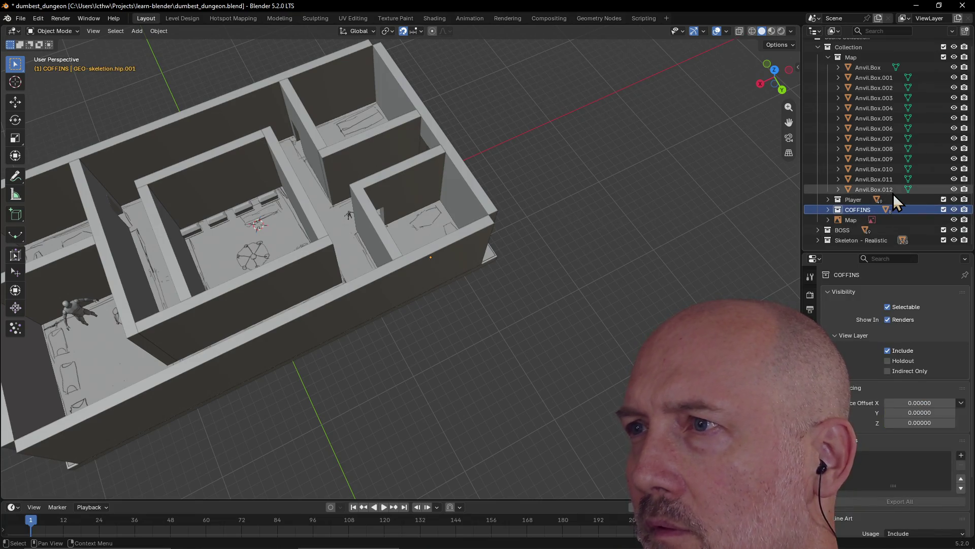
scroll(893, 192, "up", 1)
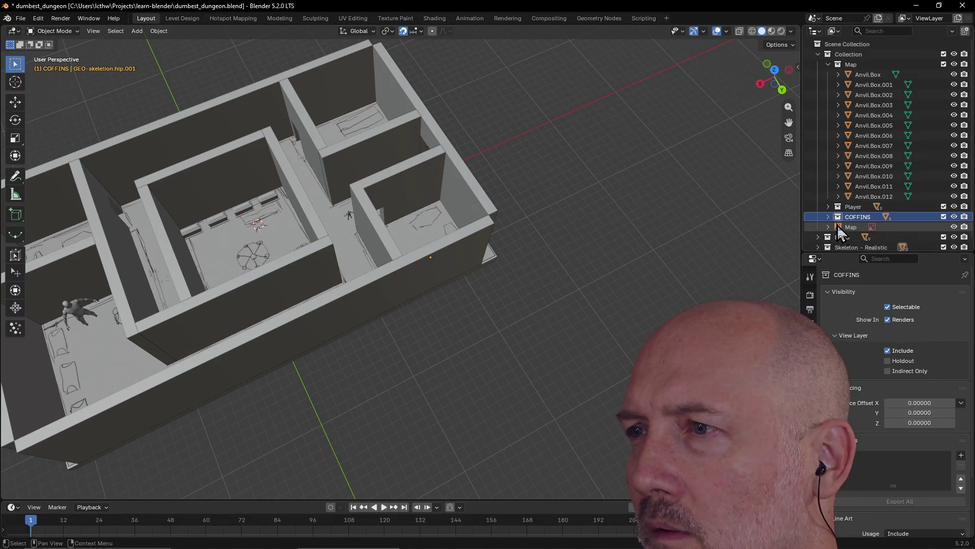
left_click_drag(838, 226, 834, 46)
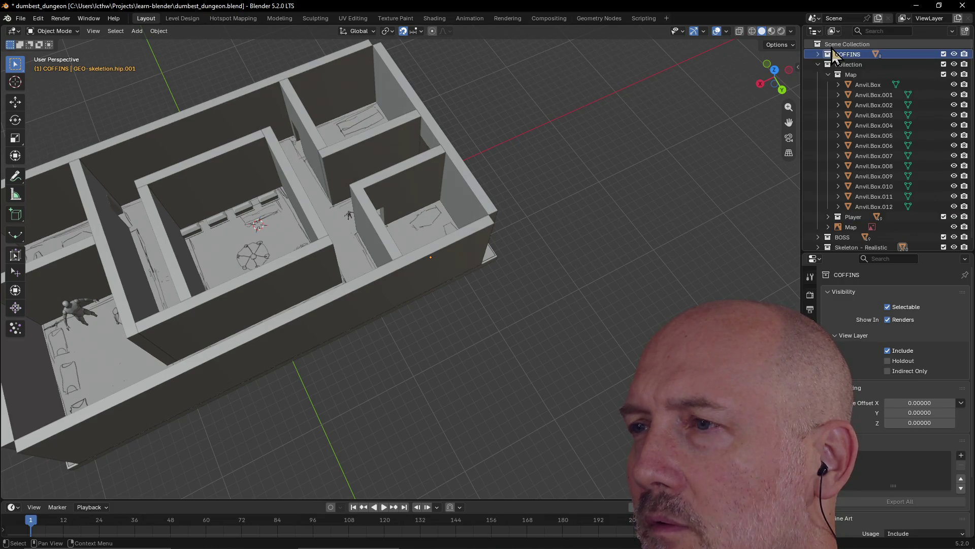
left_click(848, 216)
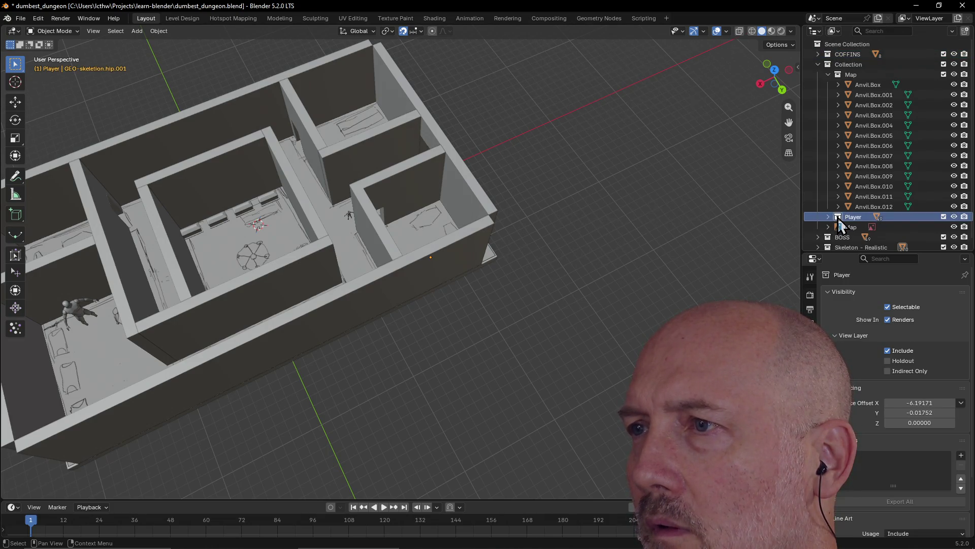
left_click_drag(840, 223, 837, 136)
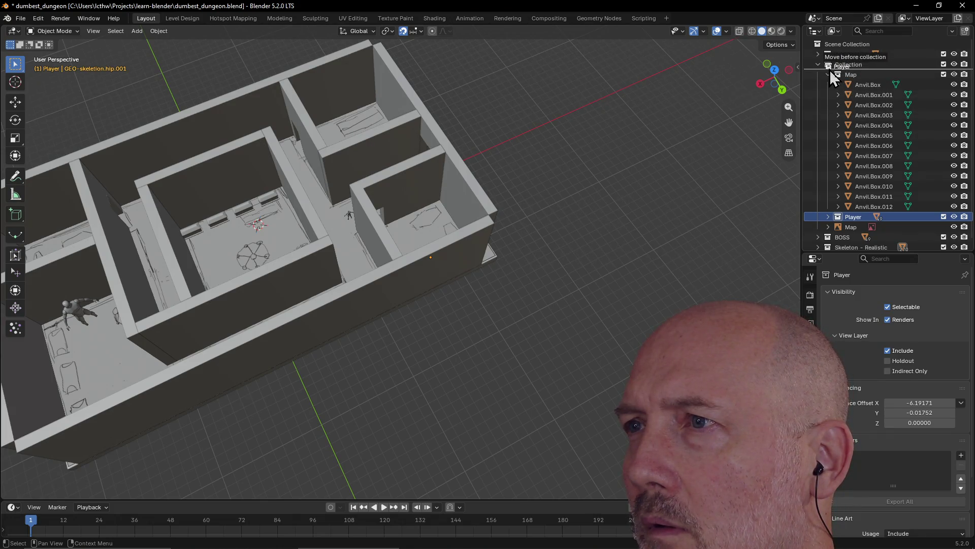
left_click_drag(830, 70, 830, 68)
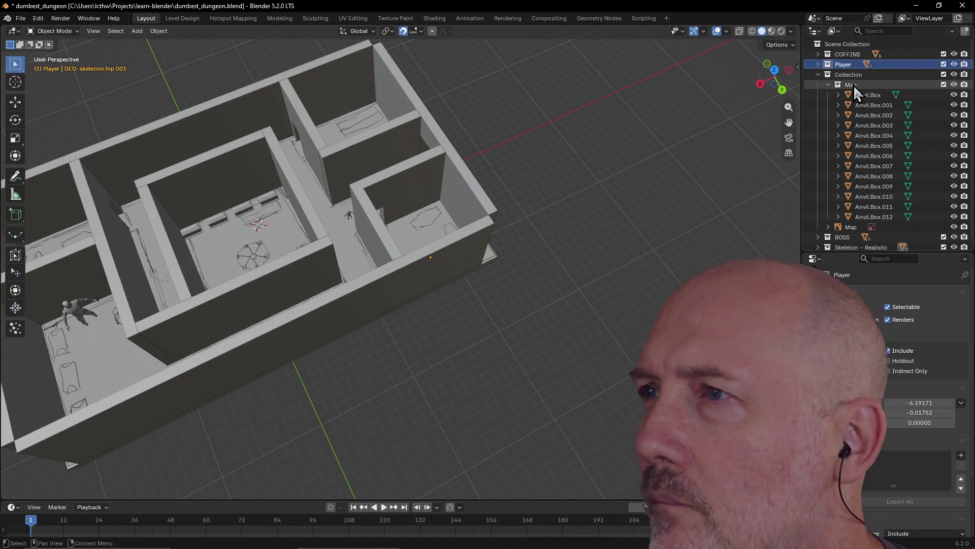
left_click(850, 73)
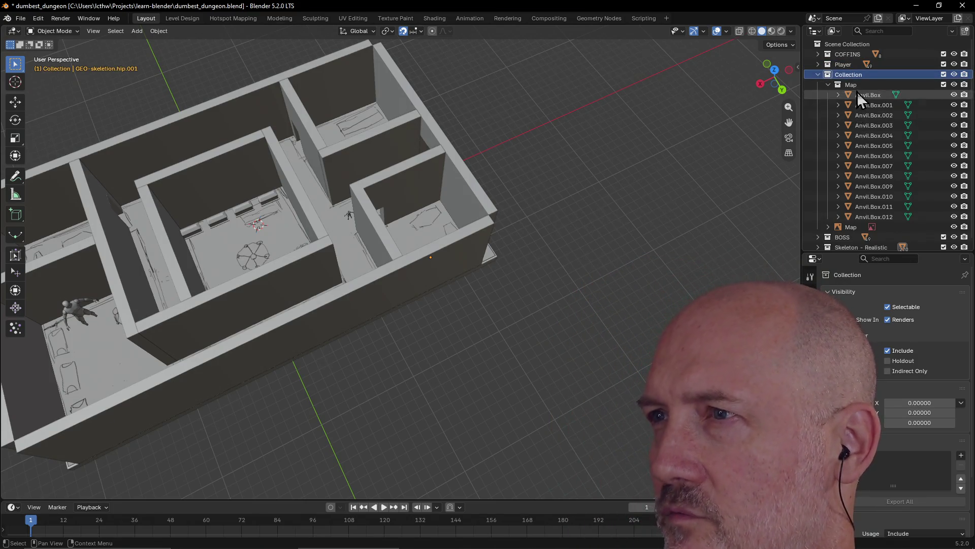
left_click(849, 85)
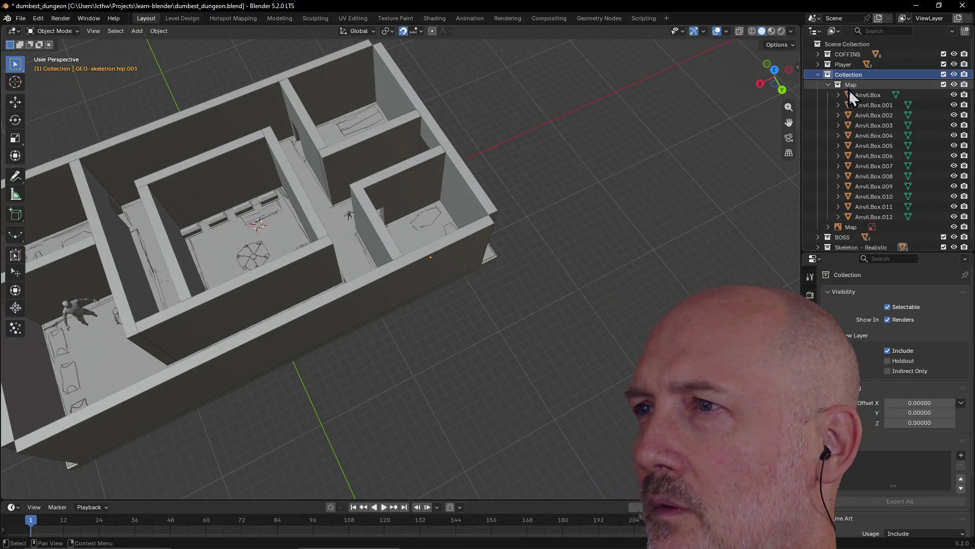
left_click_drag(839, 87, 829, 76)
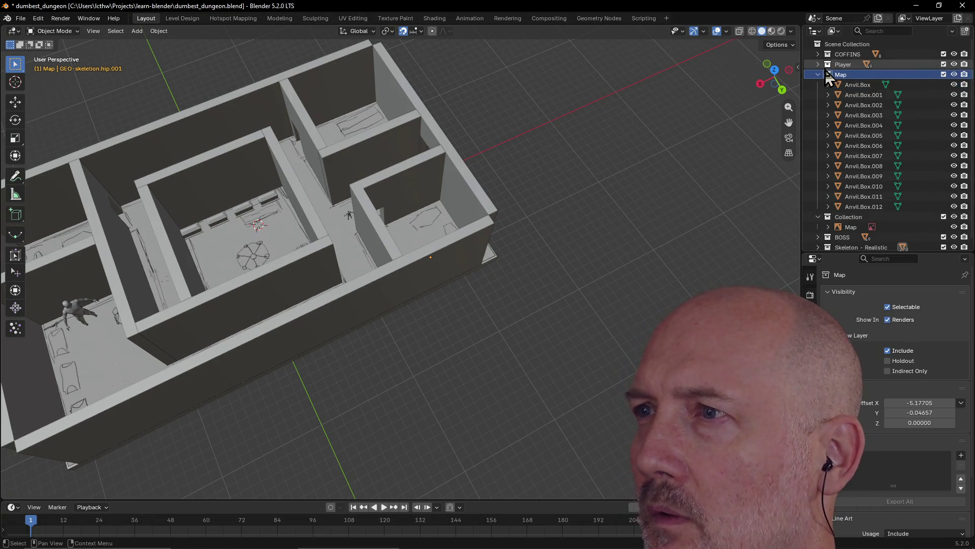
left_click(839, 219)
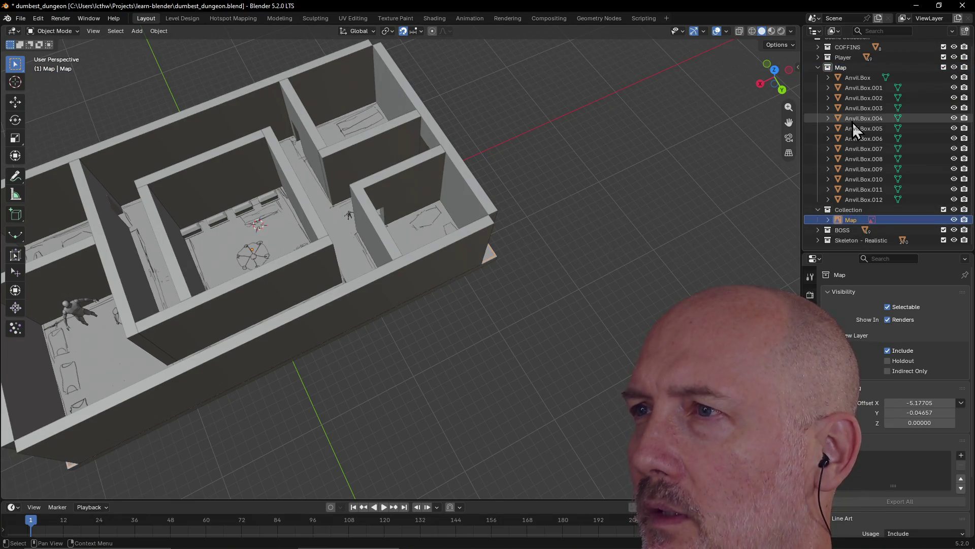
scroll(842, 61, "up", 1)
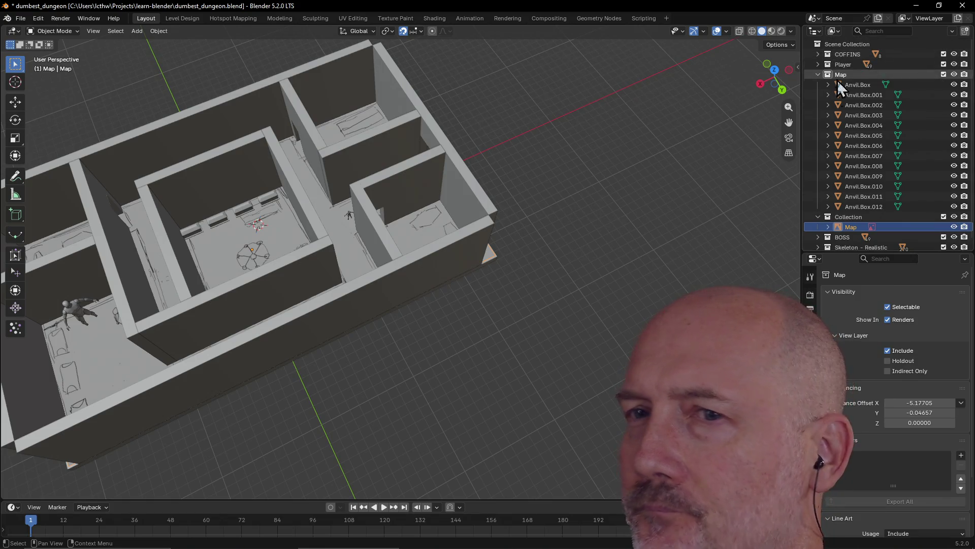
scroll(534, 175, "down", 4)
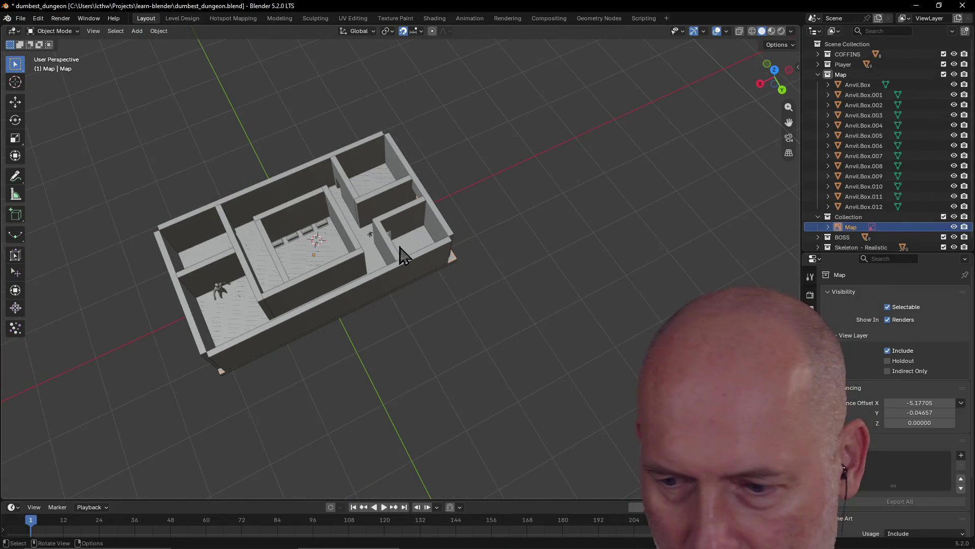
middle_click_drag(518, 172, 457, 206)
mouse_move(451, 273)
middle_mouse_down()
mouse_move(423, 209)
mouse_move(341, 196)
mouse_move(403, 231)
mouse_move(430, 277)
middle_mouse_up()
scroll(423, 208, "up", 3)
scroll(423, 208, "up", 3)
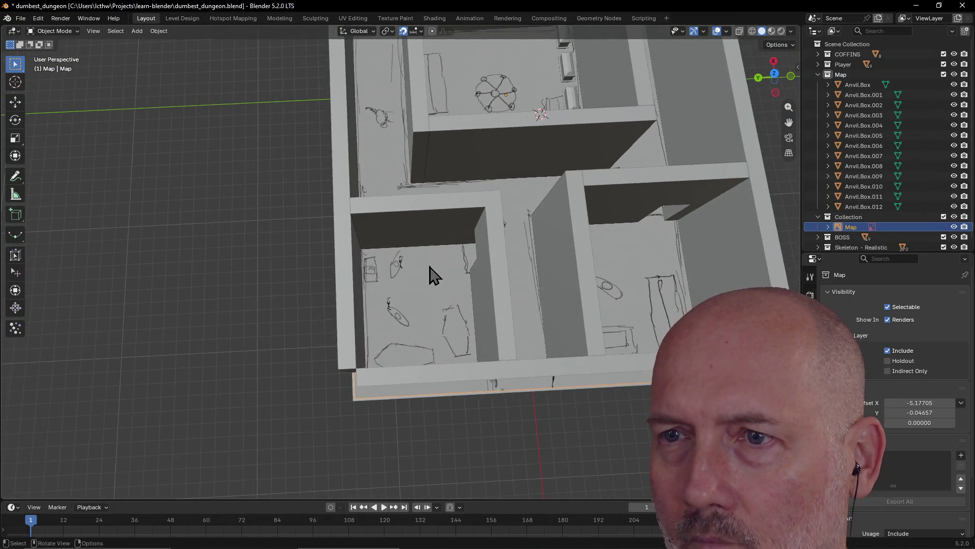
scroll(431, 276, "up", 2)
scroll(431, 276, "down", 2)
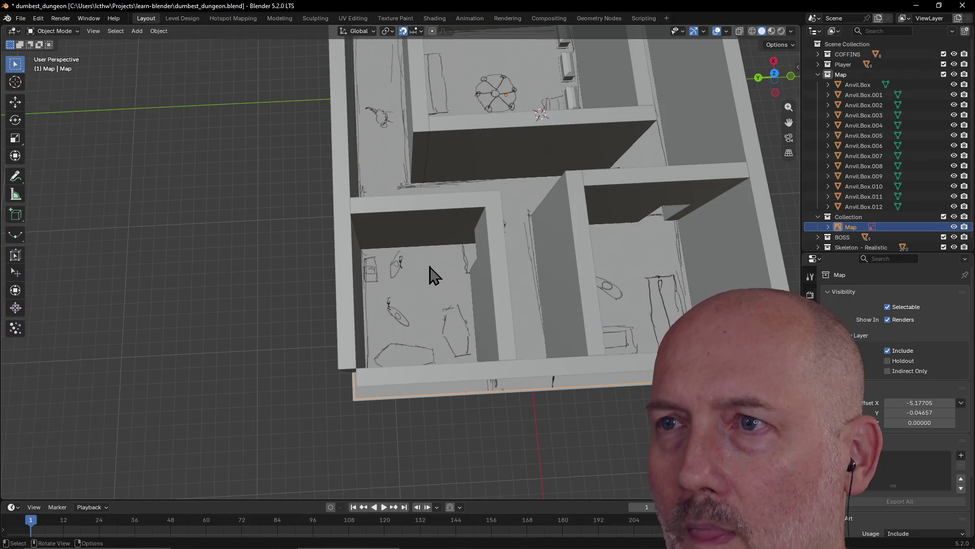
scroll(431, 275, "down", 2)
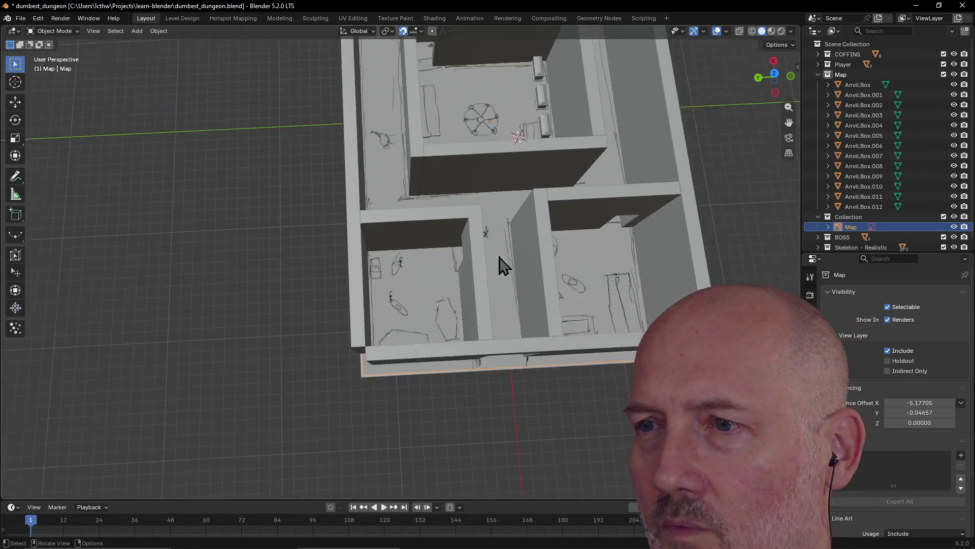
middle_click_drag(583, 277, 492, 300)
scroll(479, 288, "up", 2)
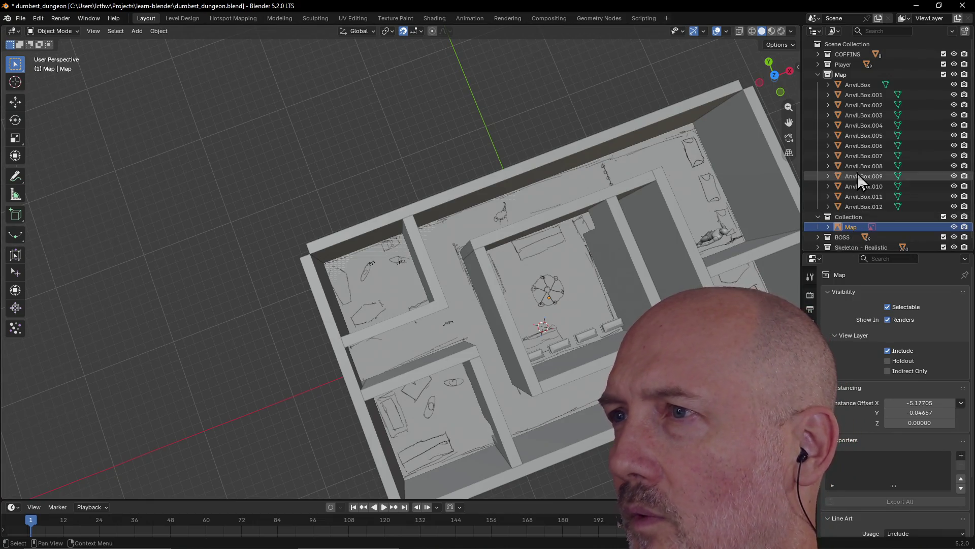
Collapse the Map collection, expand COFFINS and select stone_tomb_01.
left_click(818, 74)
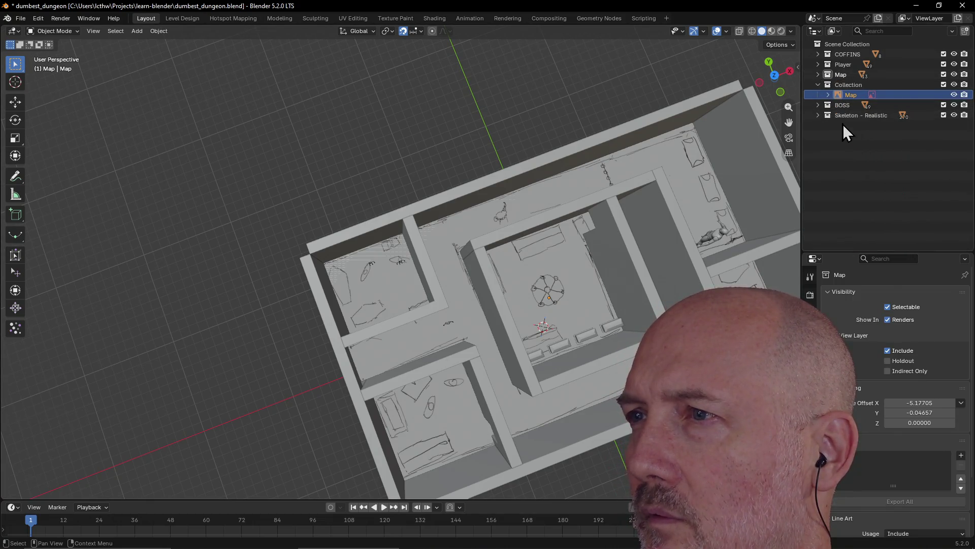
left_click(818, 55)
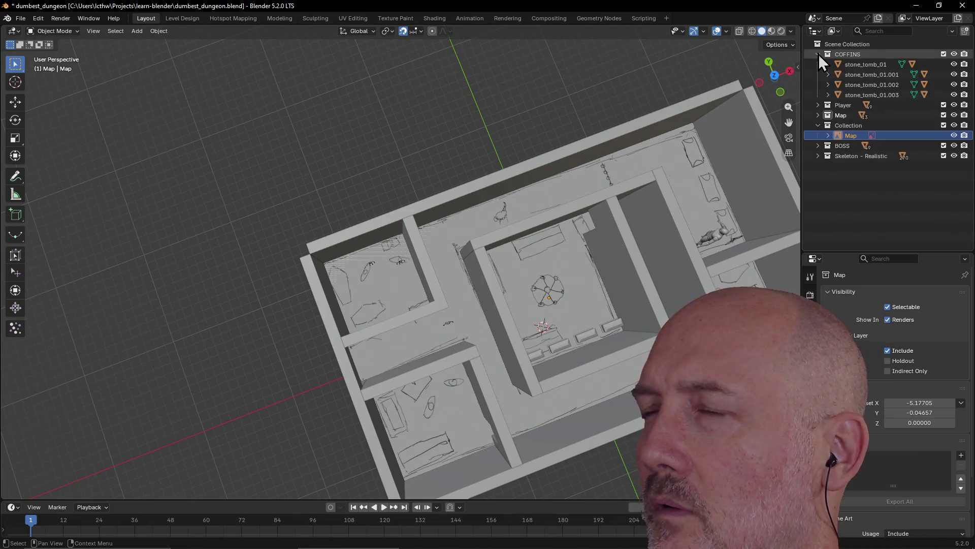
left_click(866, 68)
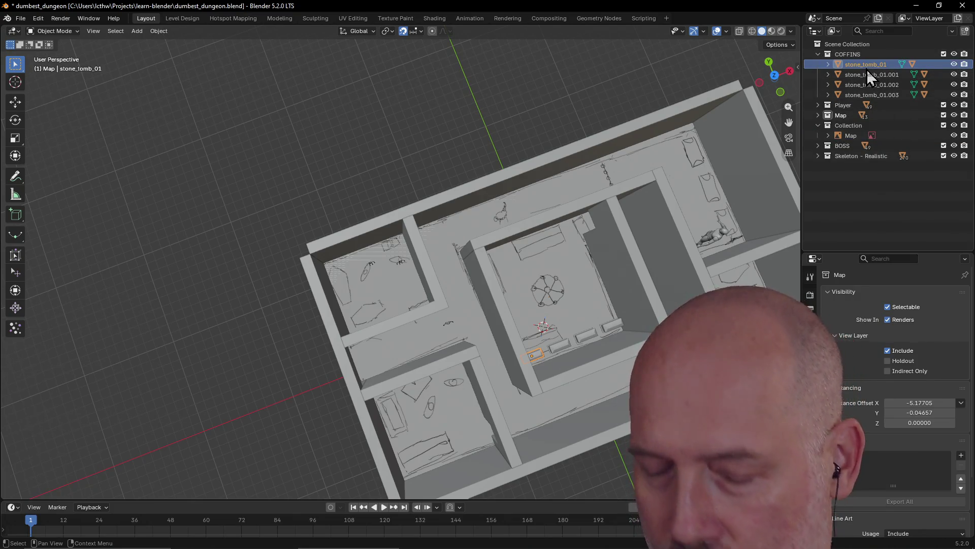
right_click(866, 68)
left_click(860, 89)
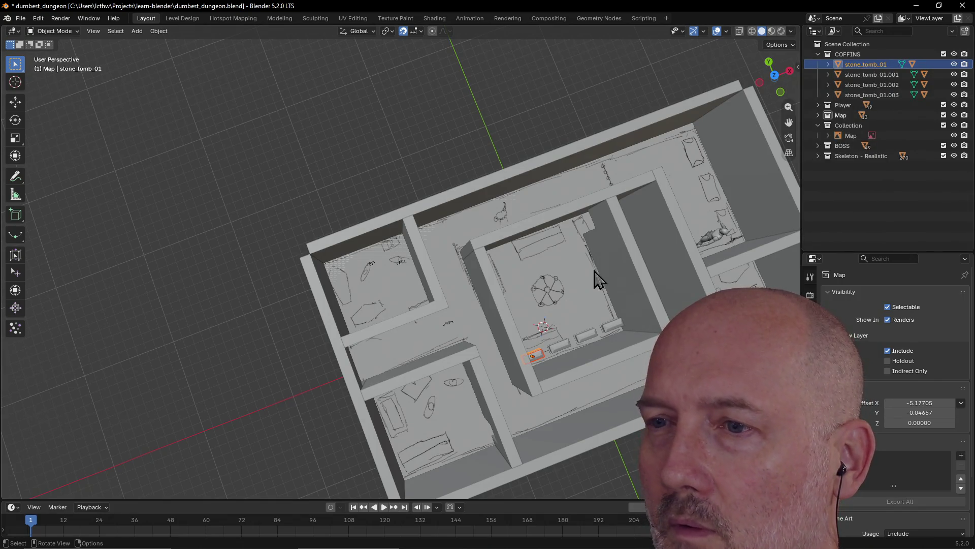
scroll(589, 279, "up", 2)
mouse_move(576, 262)
middle_mouse_down()
mouse_move(374, 246)
mouse_move(397, 236)
middle_mouse_up()
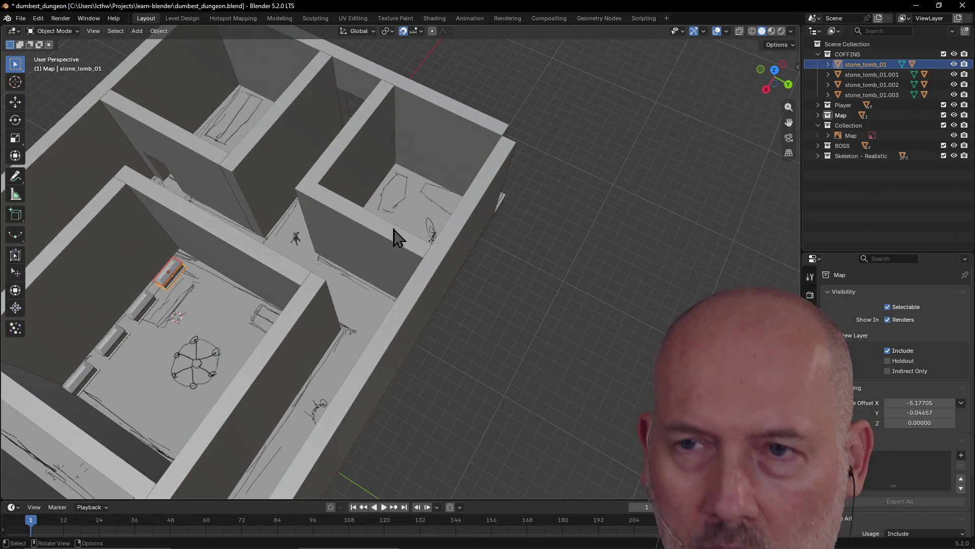
Frame stone_tomb_01 and duplicate it as stone_tomb_01.004, undoing a misplaced first copy.
key("grave")
left_click(445, 259)
scroll(465, 276, "down", 3)
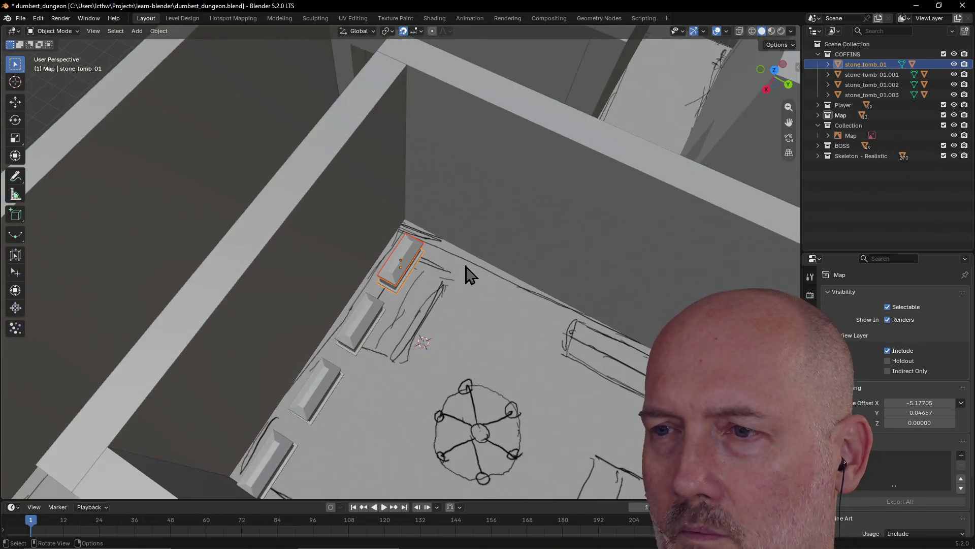
scroll(467, 273, "down", 2)
key("shift+d")
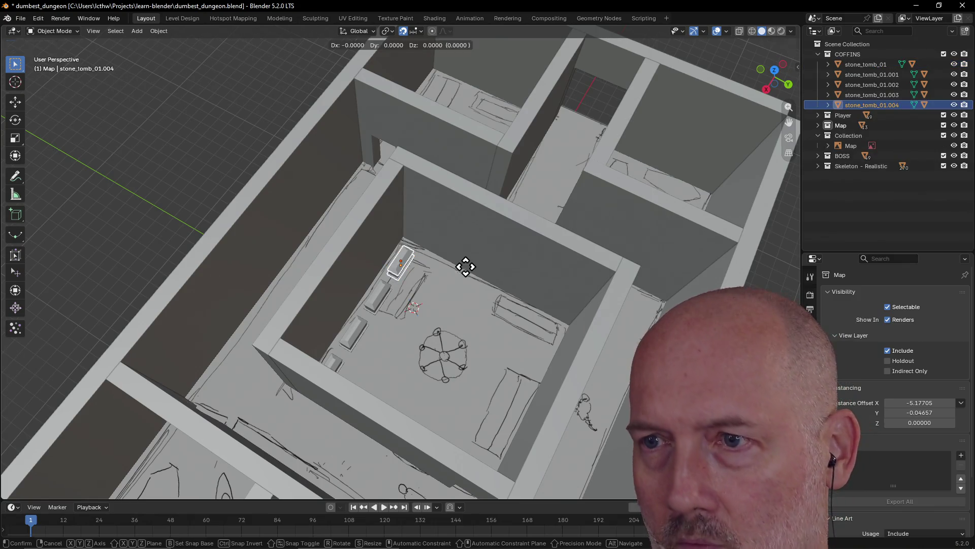
left_click(578, 317)
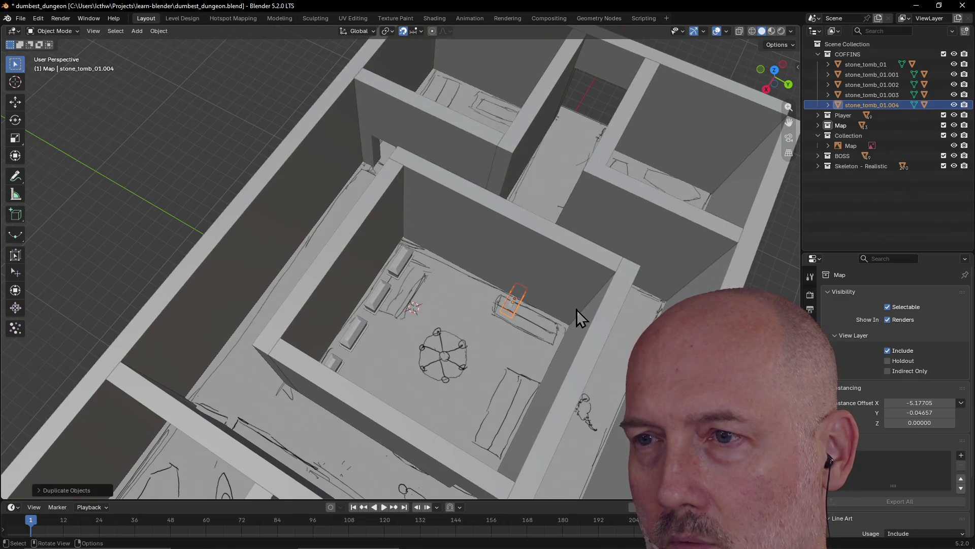
middle_click_drag(531, 326, 519, 305)
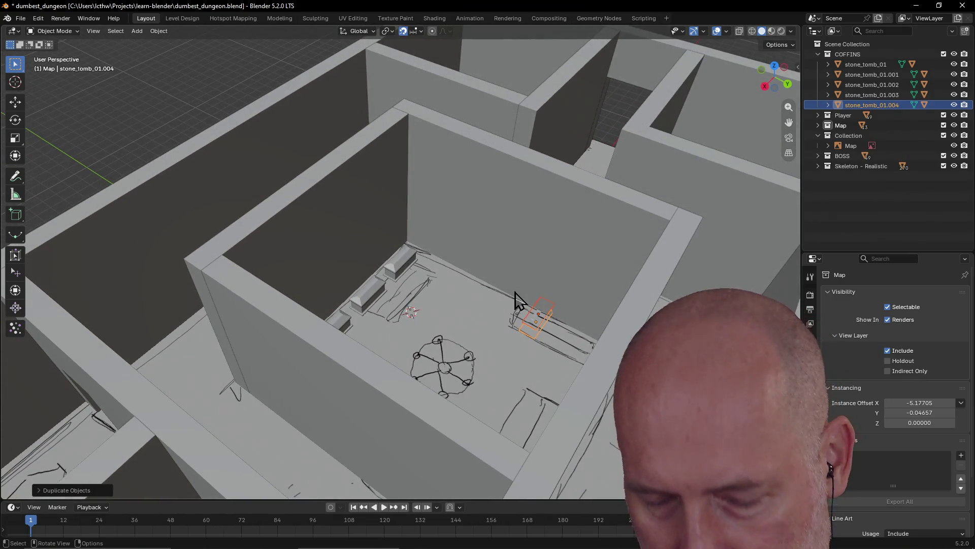
key("ctrl+z")
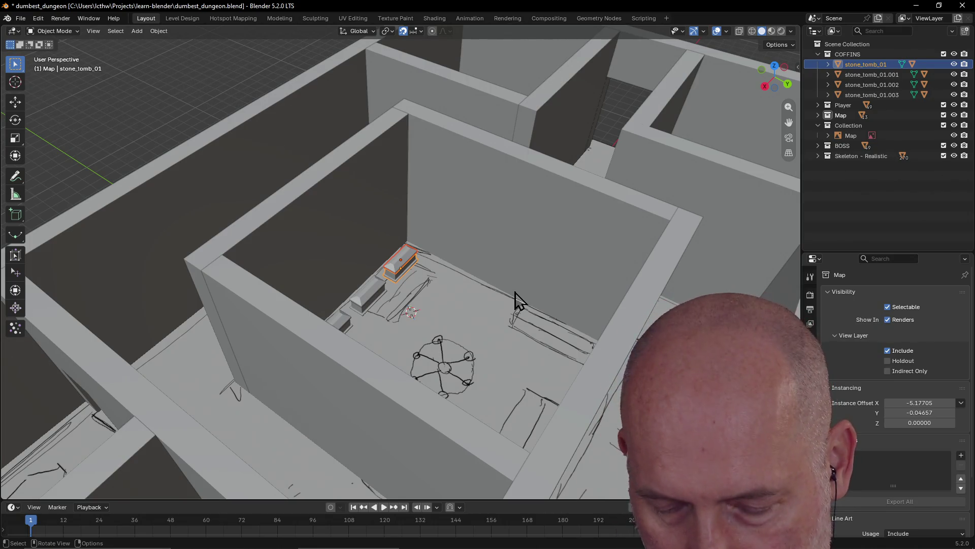
key("shift")
key("shift+d")
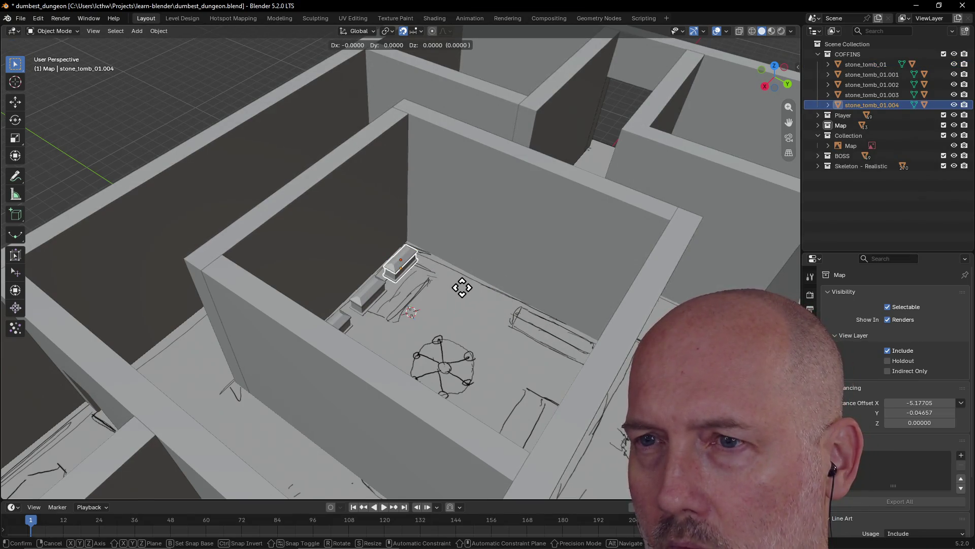
left_click(460, 289)
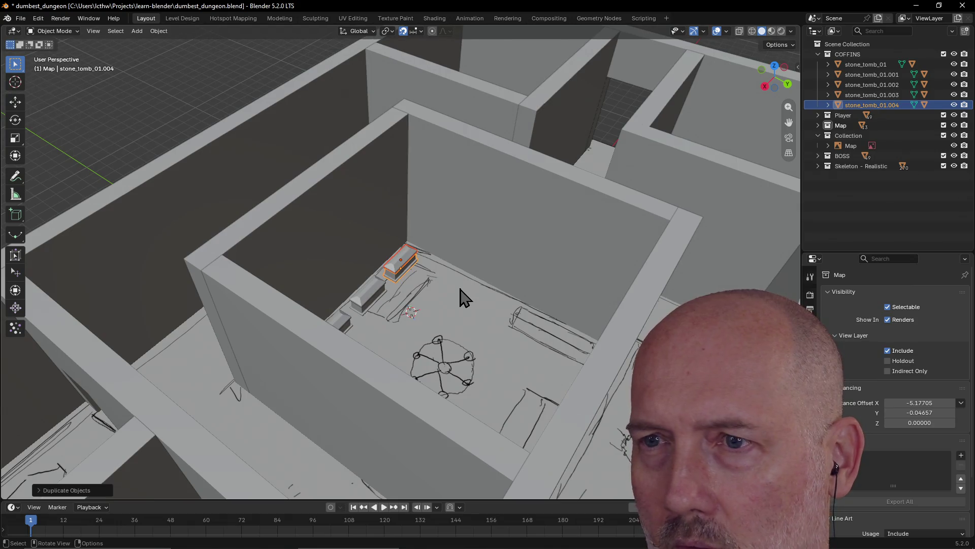
key("grave")
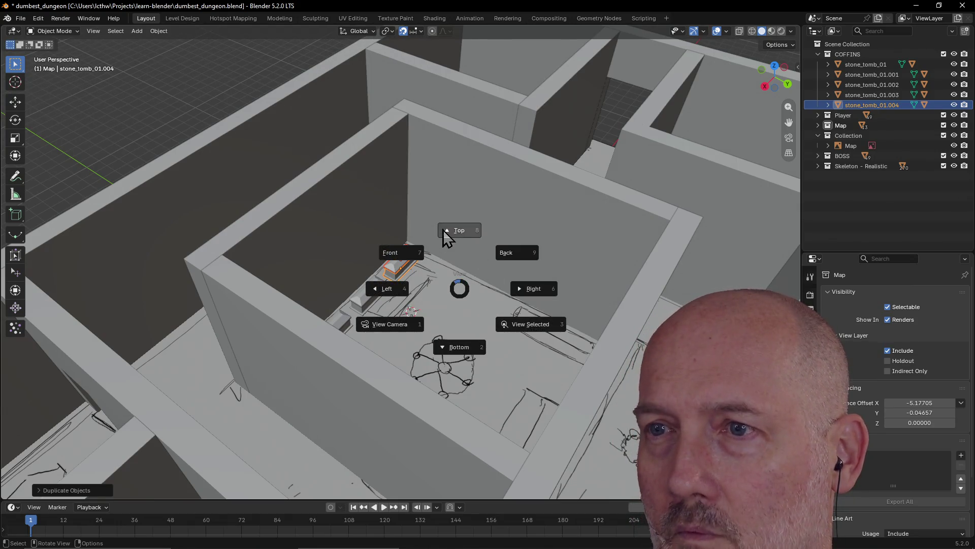
From top view, duplicate a tomb to the upper-left wall, turn it 90° and shift it along X against the wall.
left_click(446, 231)
scroll(450, 238, "down", 2)
scroll(447, 238, "up", 1)
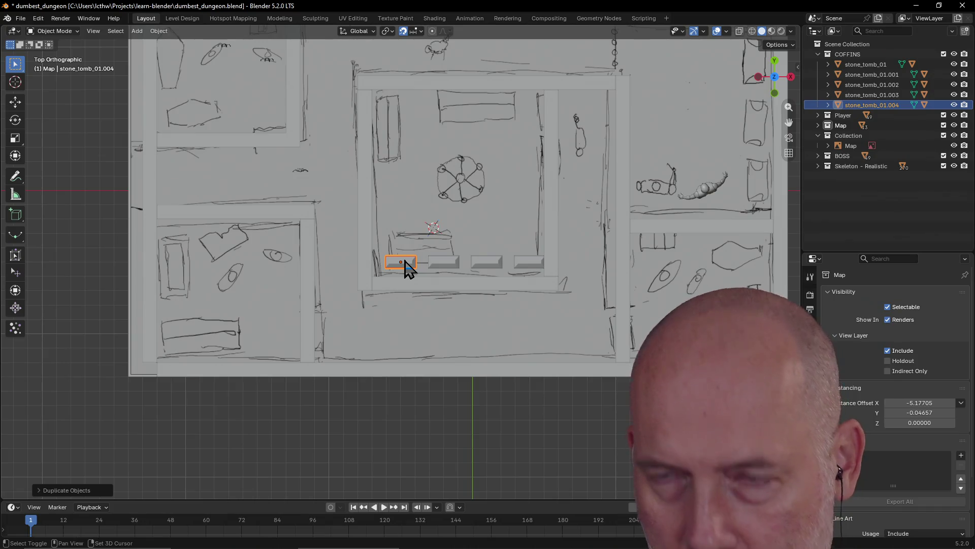
key("shift+d")
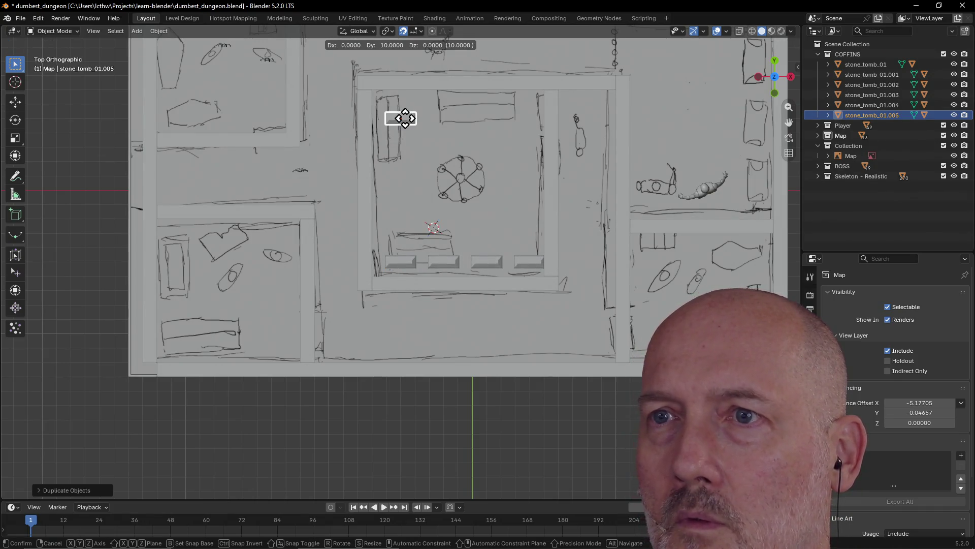
left_click(404, 117)
middle_click_drag(406, 124, 404, 120)
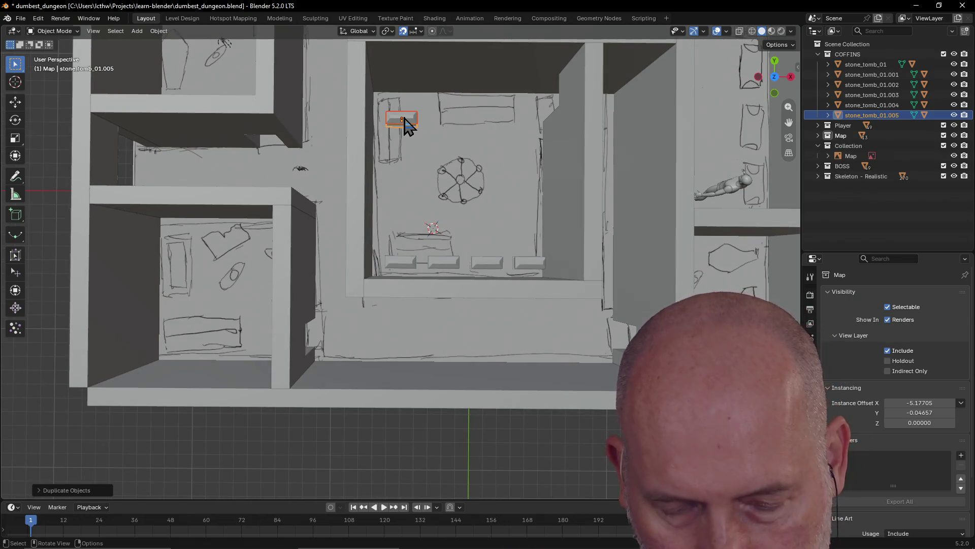
key("grave")
left_click(408, 62)
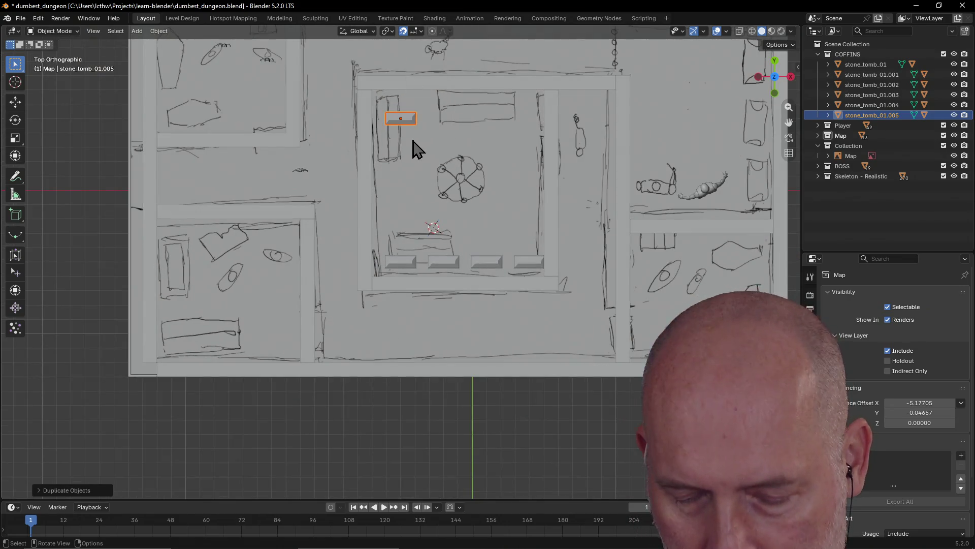
key("g")
key("r")
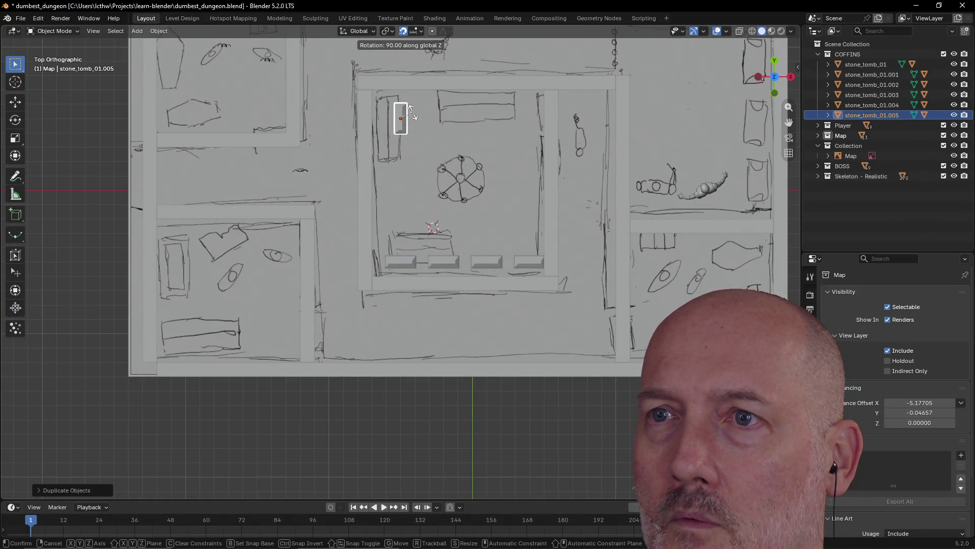
left_click(412, 110)
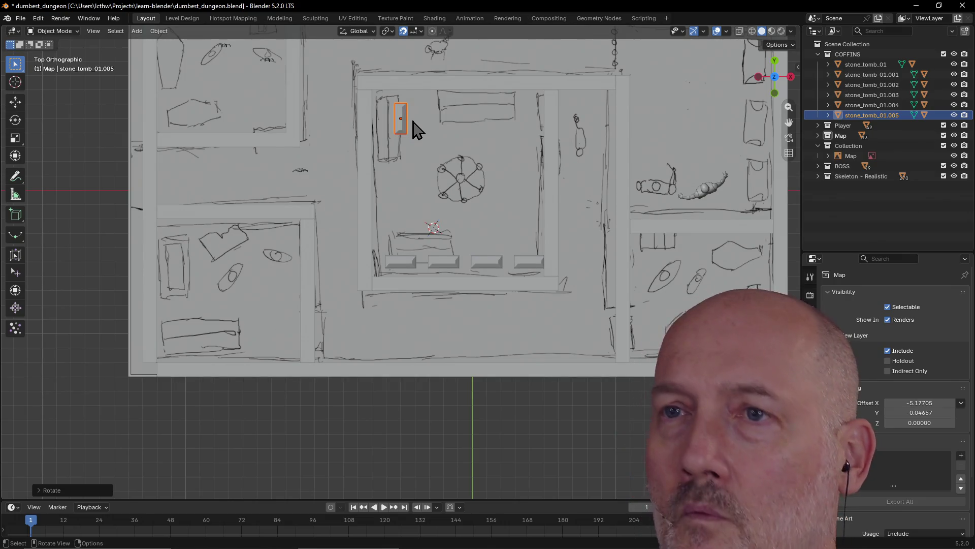
key("g")
key("x")
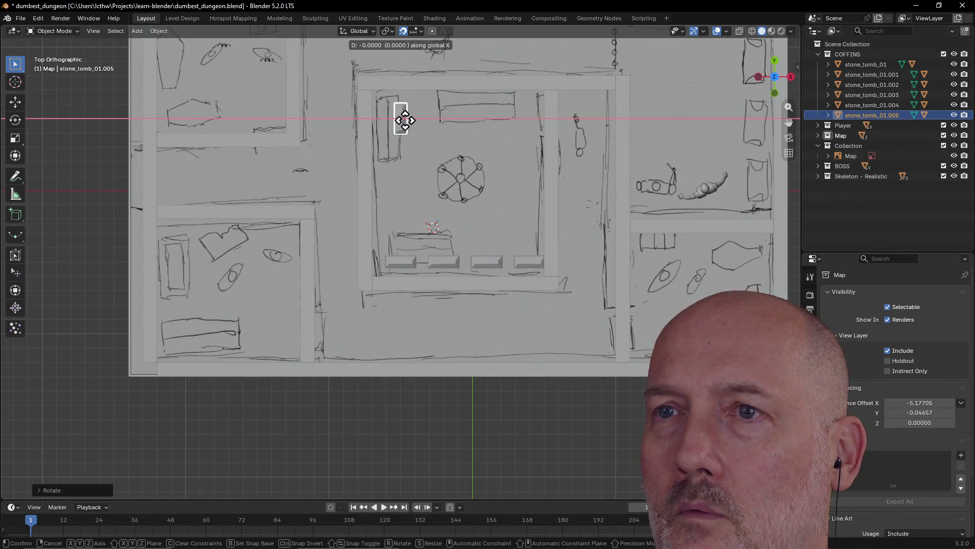
left_click(393, 121)
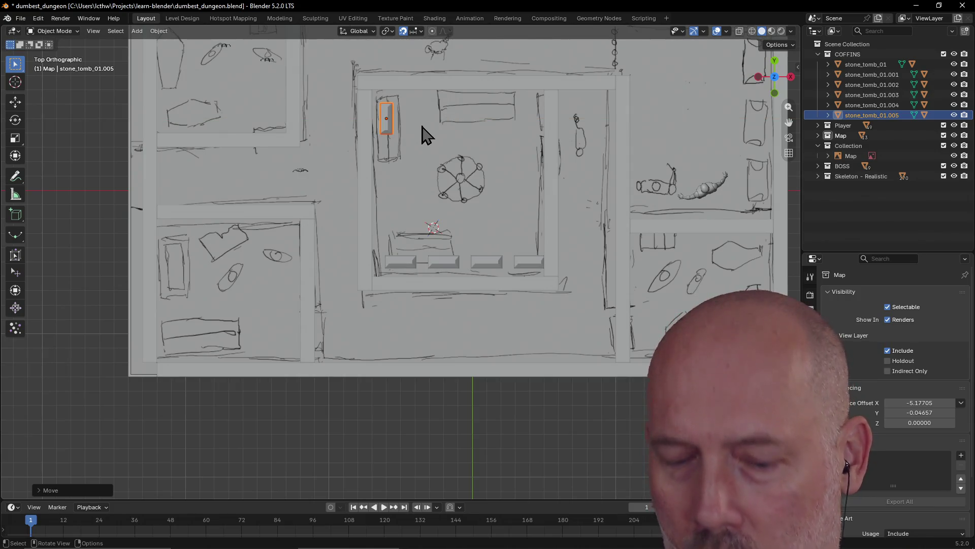
Duplicate stone_tomb_01 onto the upper slab and drop two more copies into the lower-left room.
left_click(403, 265)
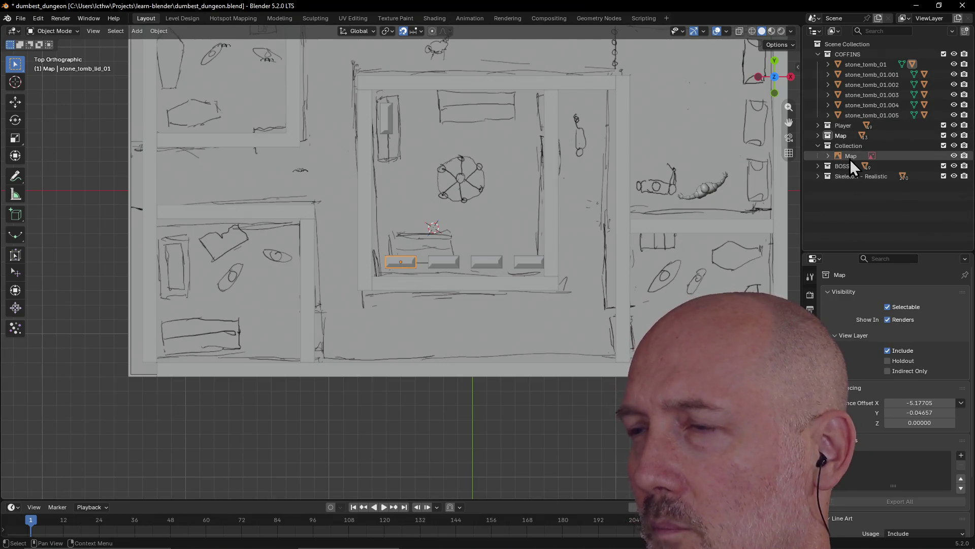
left_click(859, 66)
right_click(860, 66)
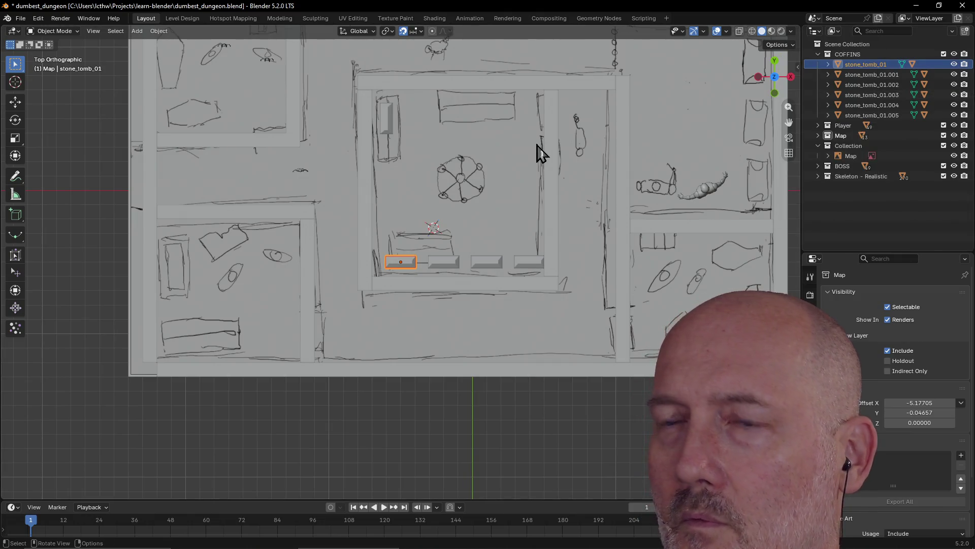
key("shift+d")
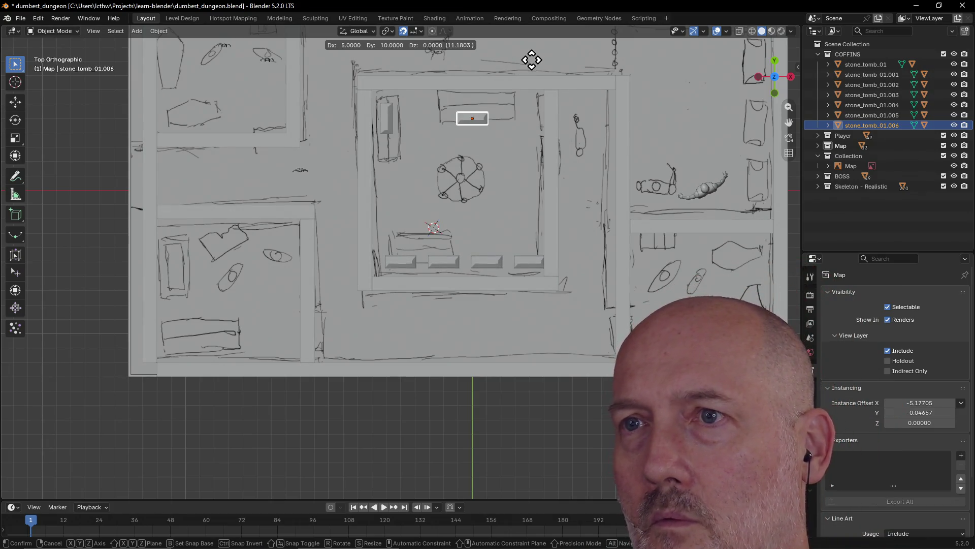
left_click(532, 42)
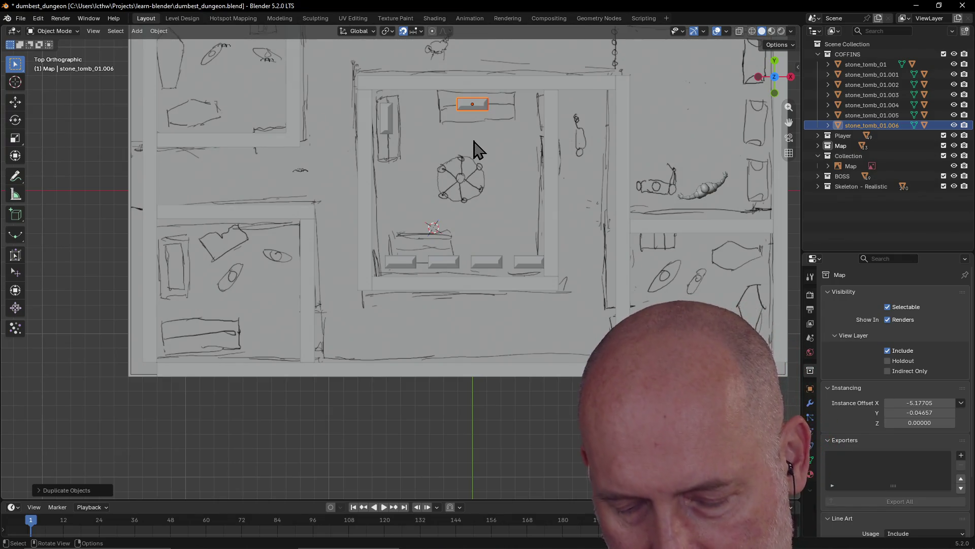
key("shift+d")
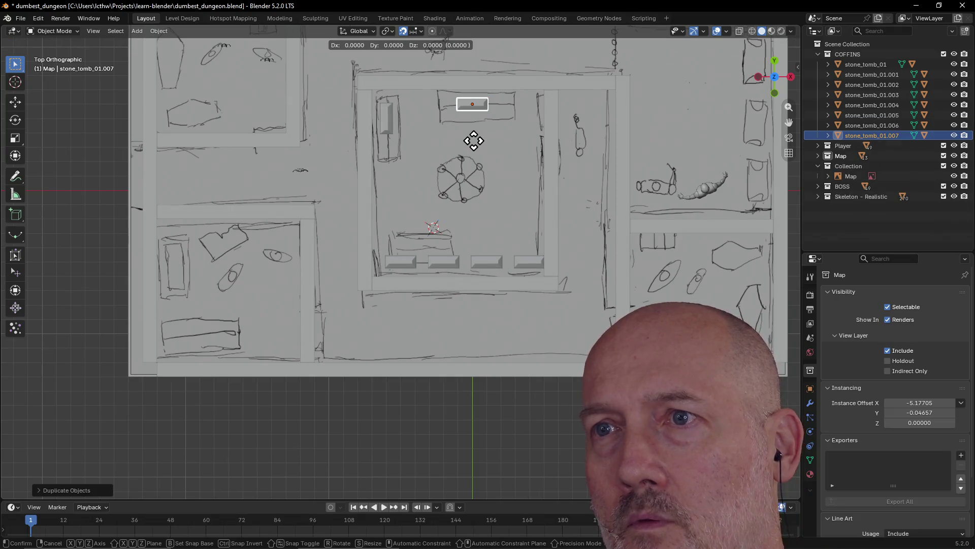
left_click(183, 381)
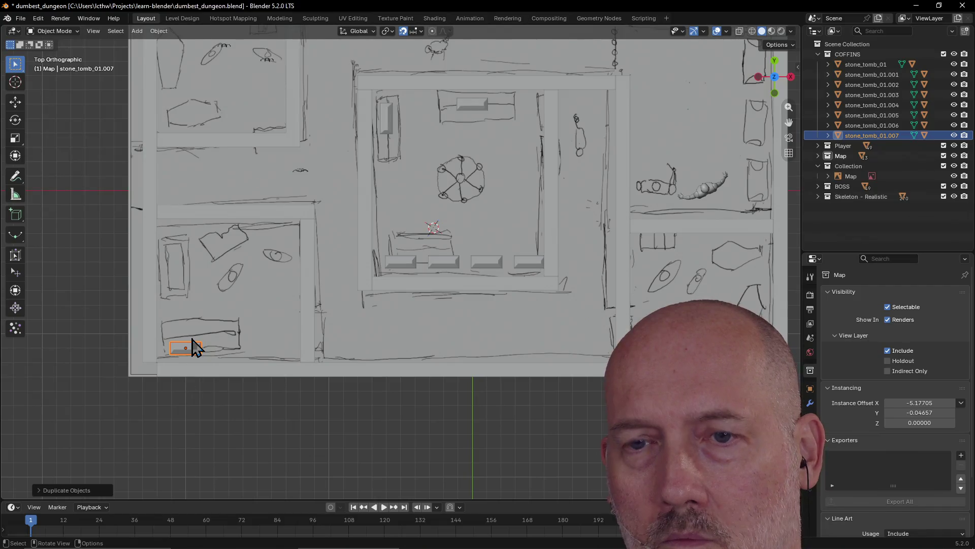
key("shift+d")
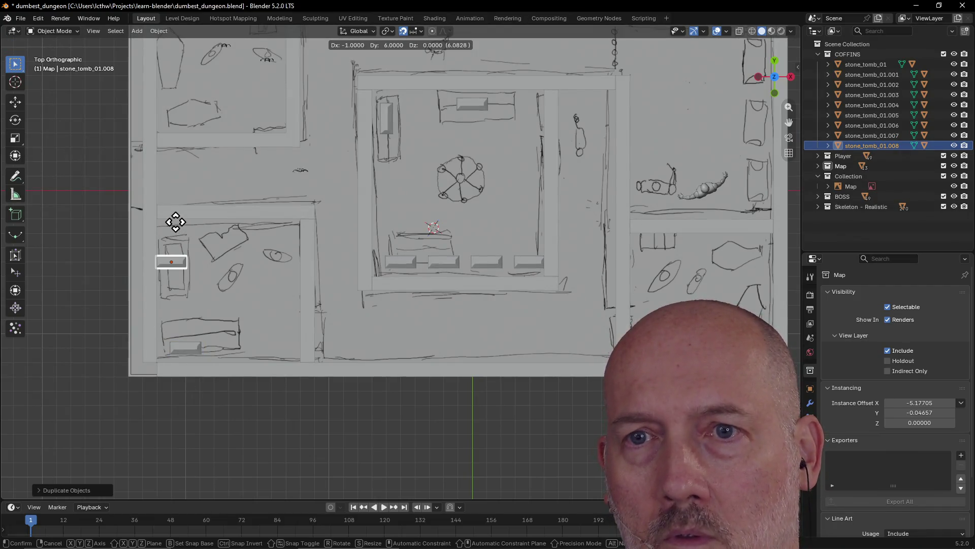
left_click(175, 222)
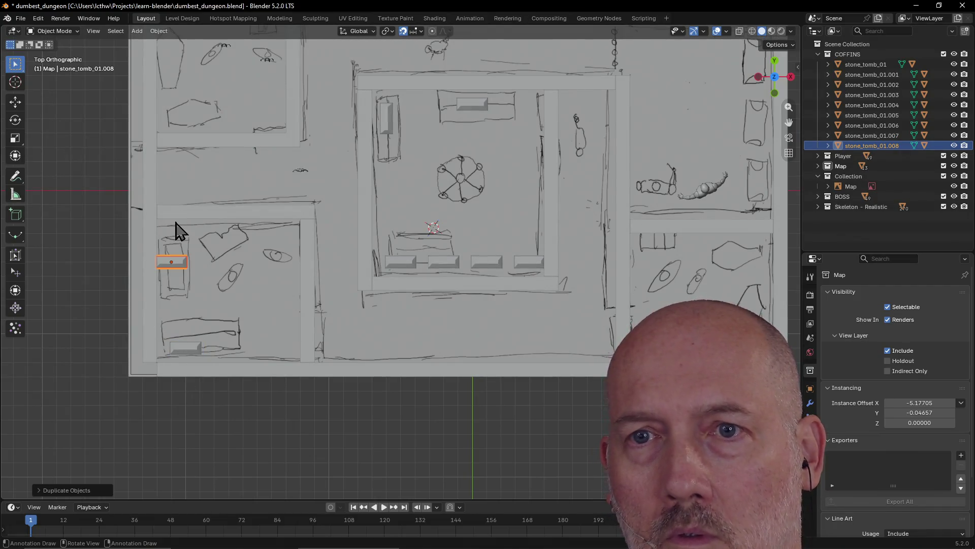
Reposition the lower-left tomb, turn it upright and nudge it left along X.
key("g")
left_click(182, 266)
middle_click_drag(184, 276, 184, 276)
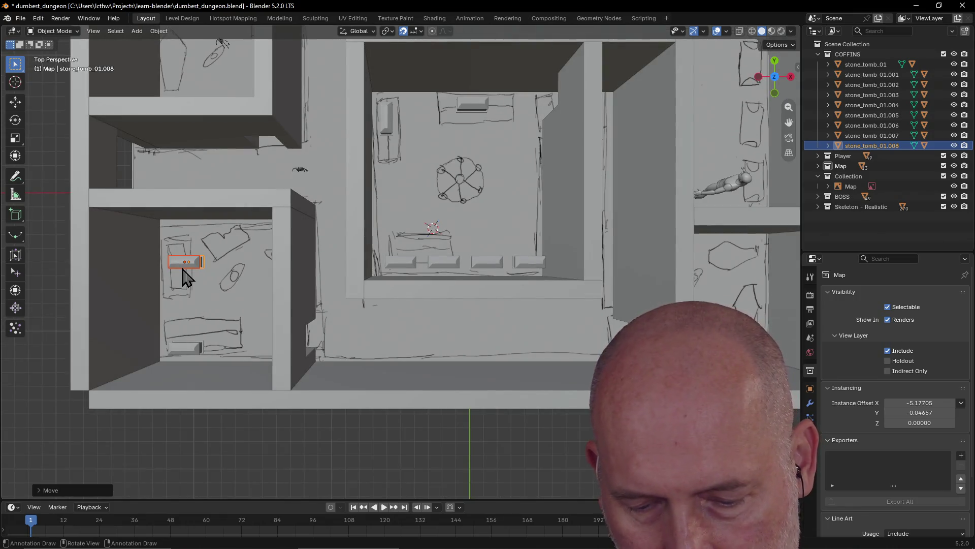
key("grave")
left_click(185, 216)
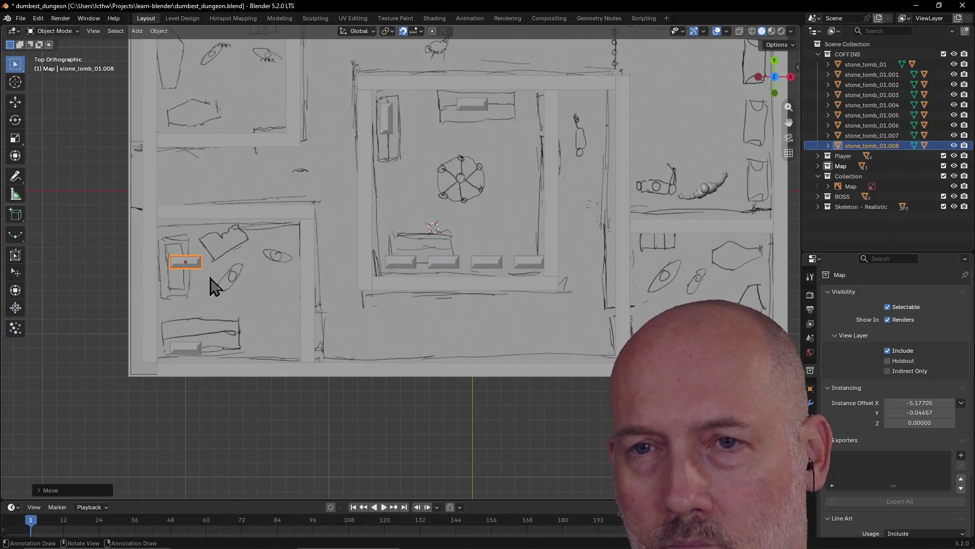
key("r")
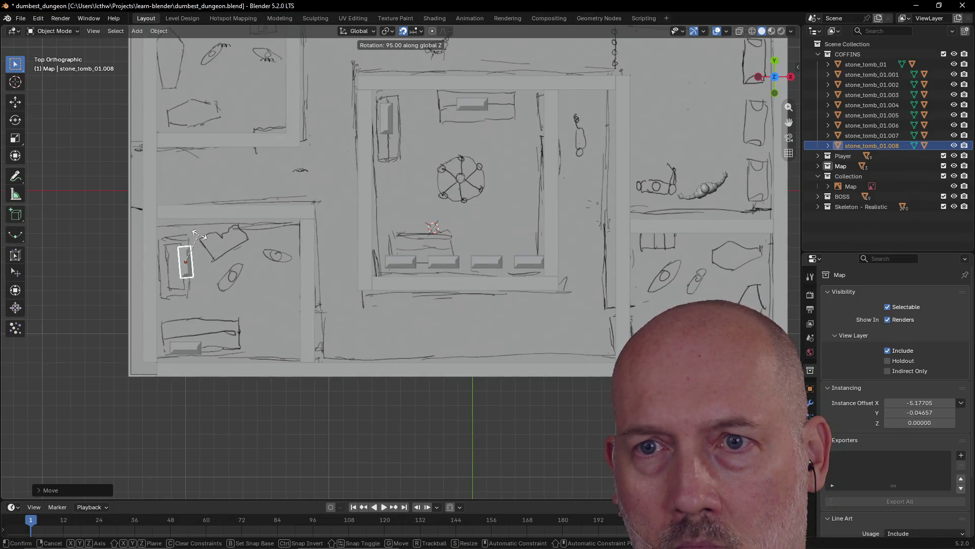
left_click(197, 235)
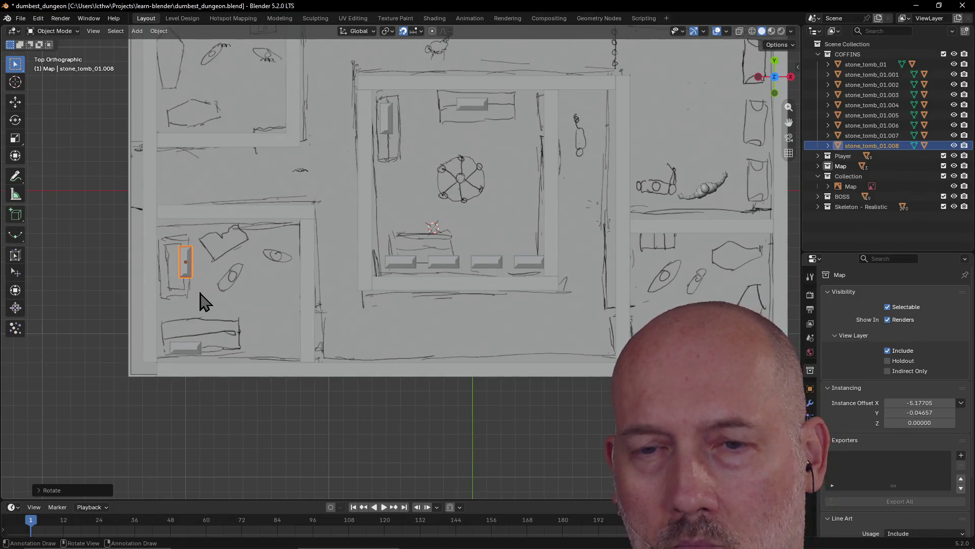
key("g")
key("x")
left_click(187, 291)
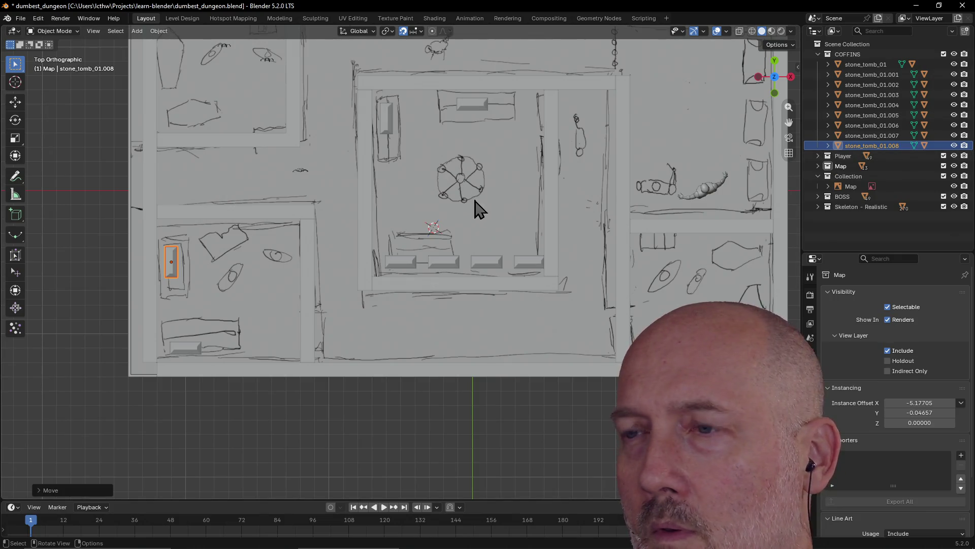
scroll(403, 263, "down", 1)
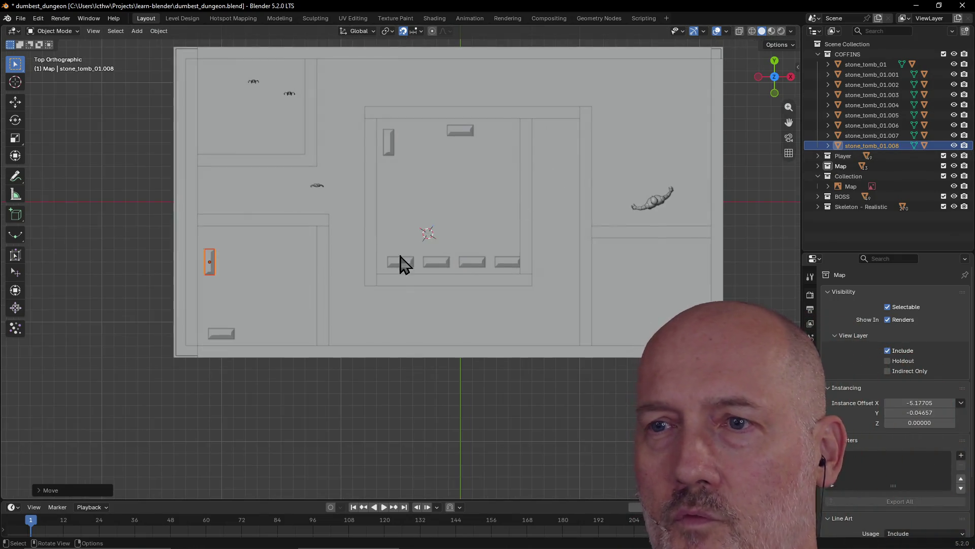
scroll(410, 274, "up", 1)
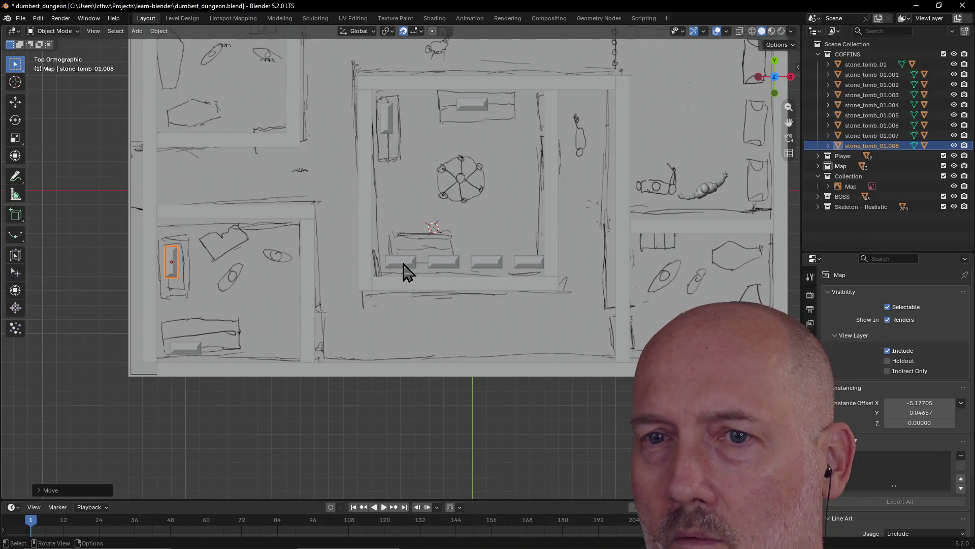
Place three tomb copies up the map's right edge through stone_tomb_01.011 and collapse COFFINS.
key("shift+d")
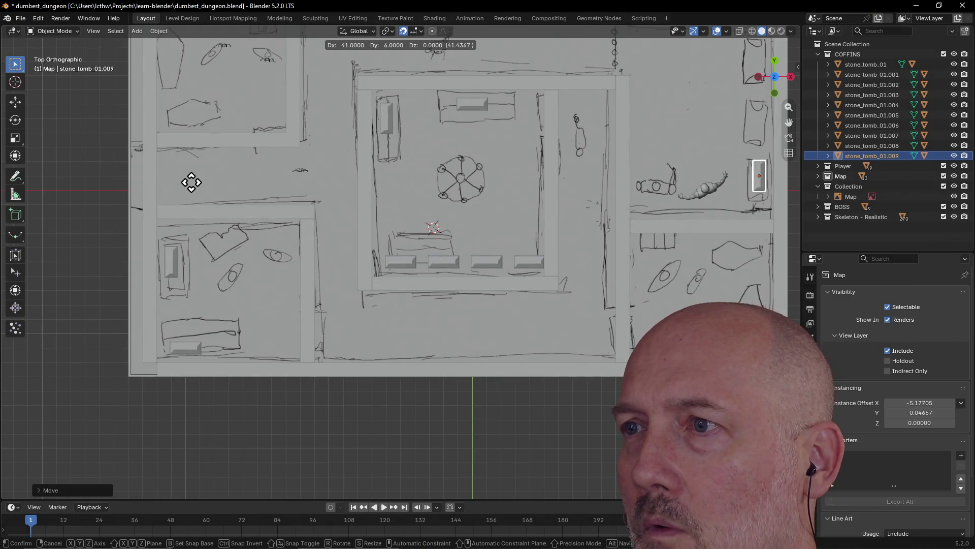
left_click(192, 191)
key("shift+d")
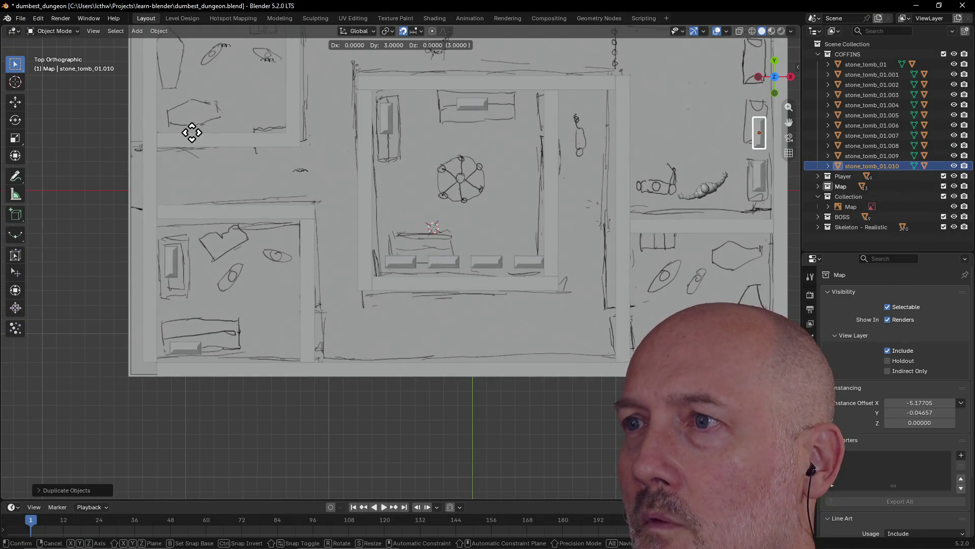
left_click(191, 127)
key("shift+d")
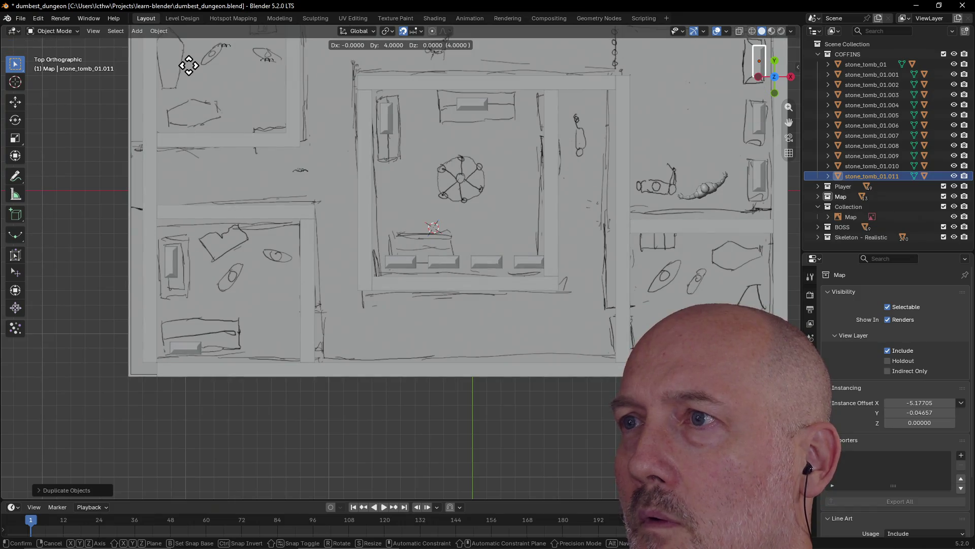
left_click(188, 65)
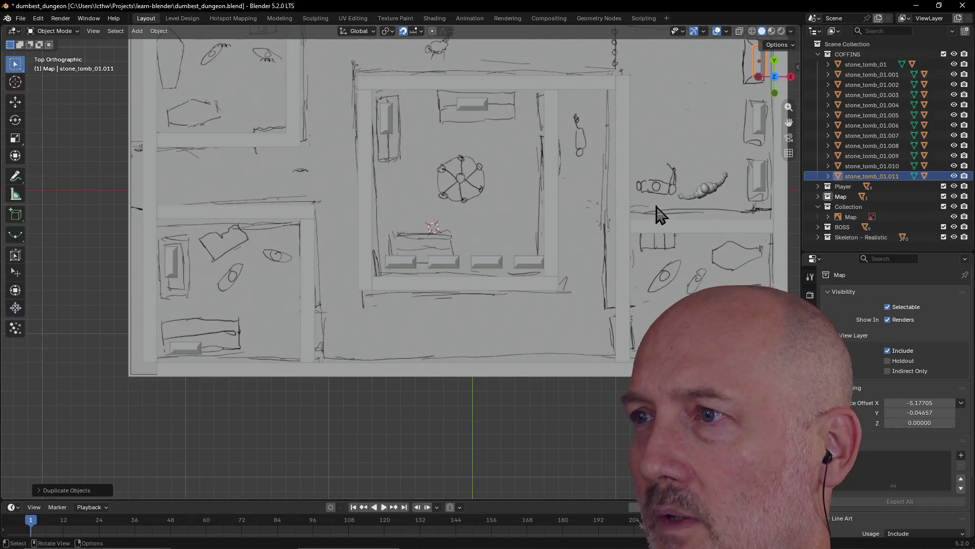
left_click(818, 54)
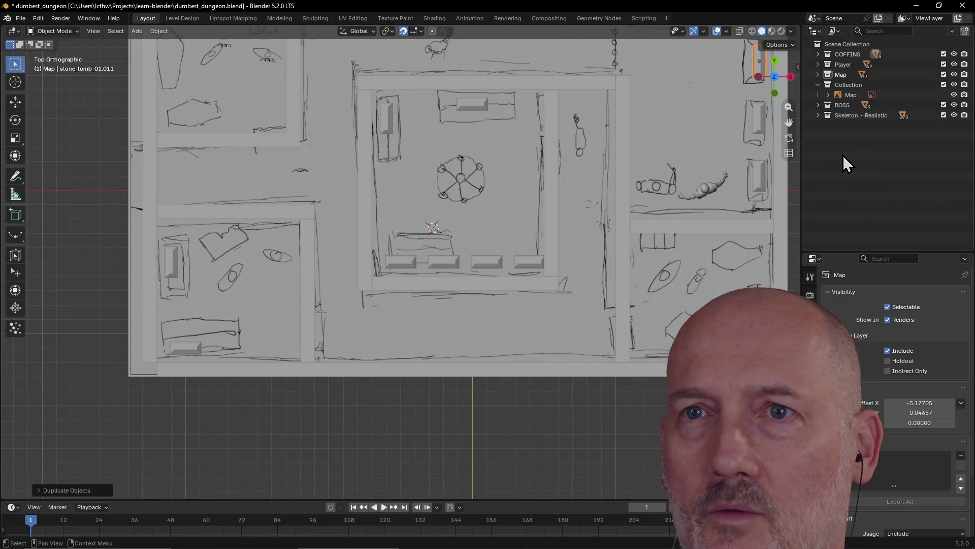
Select the GEO-skeleton.hip hierarchy from the Skeleton - Realistic collection.
left_click(818, 116)
left_click(860, 129)
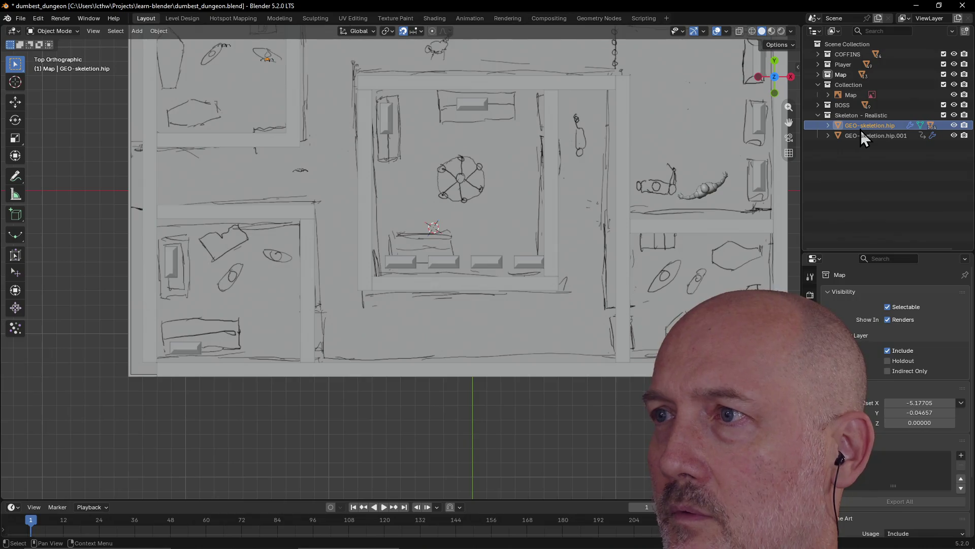
right_click(860, 129)
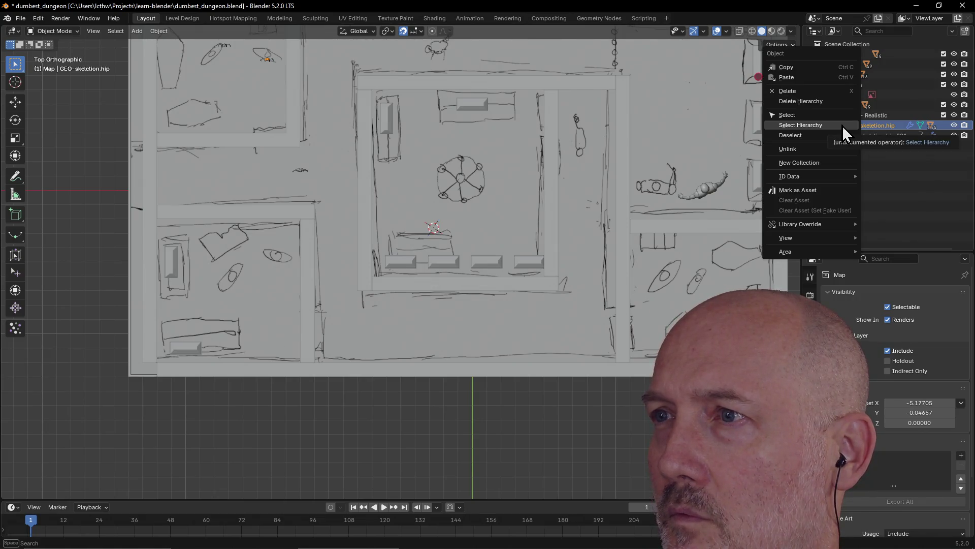
left_click(842, 126)
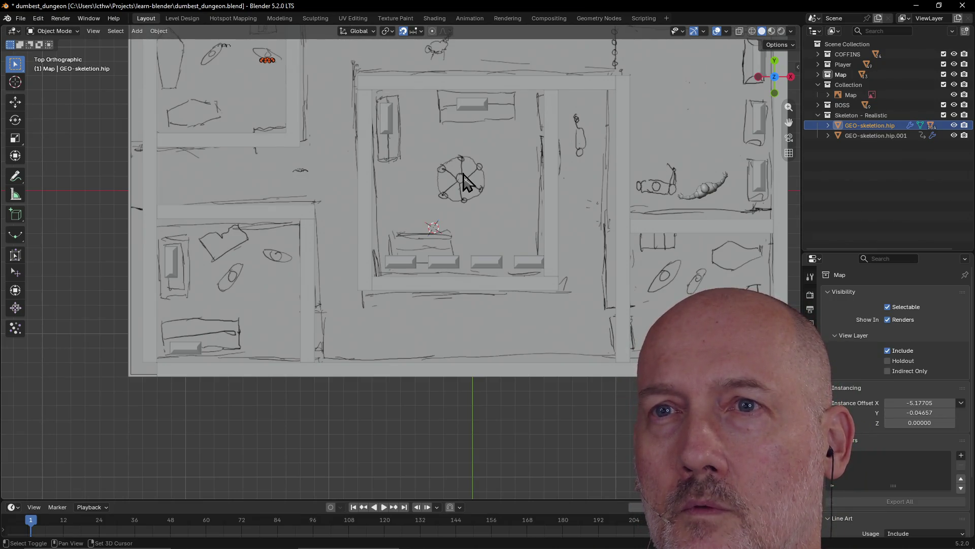
Duplicate two skeleton copies into the lower-left room and rotate them to lie on the floor.
key("shift+d")
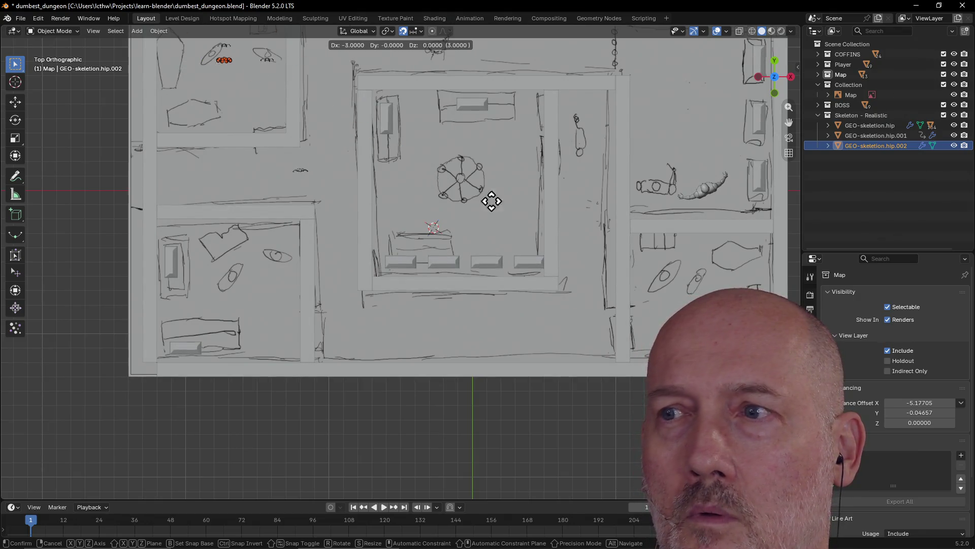
left_click(428, 402)
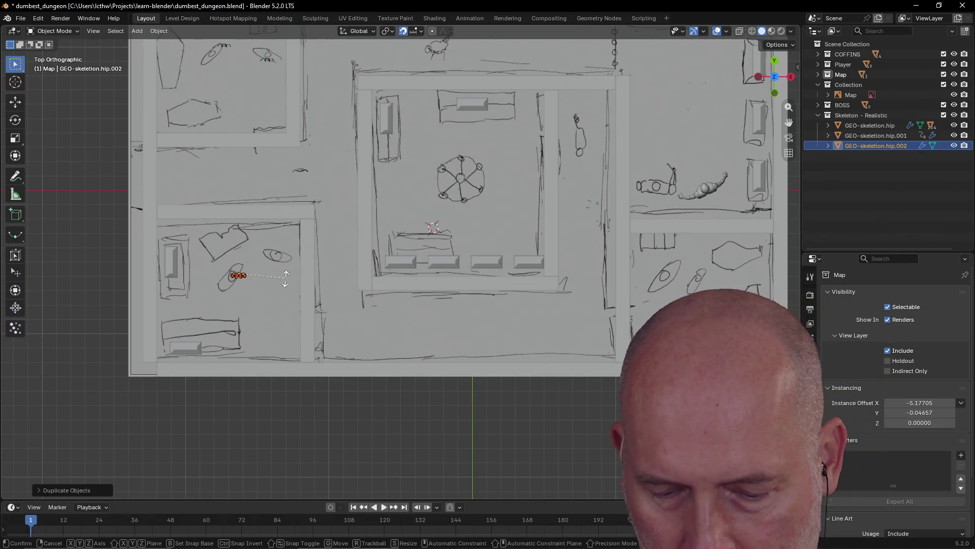
key("r")
left_click(262, 242)
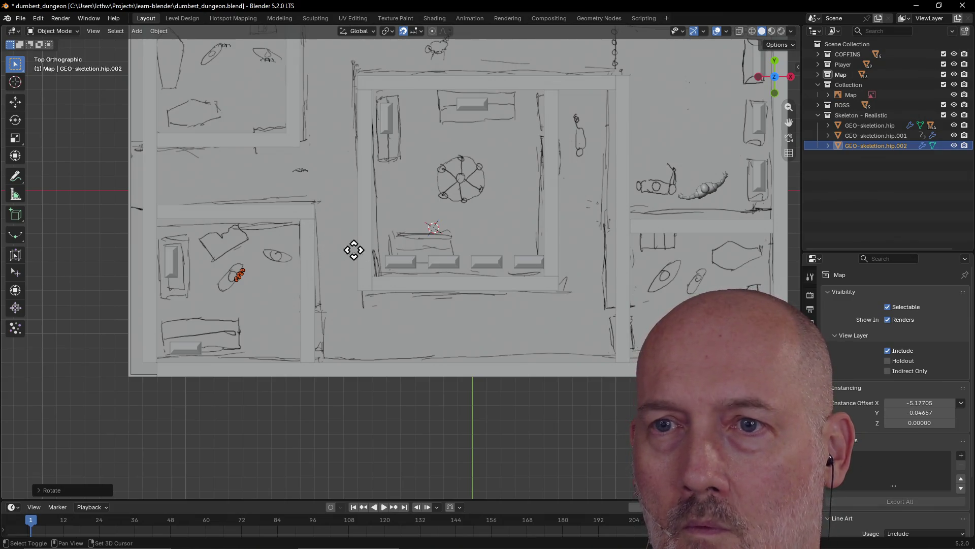
key("shift+d")
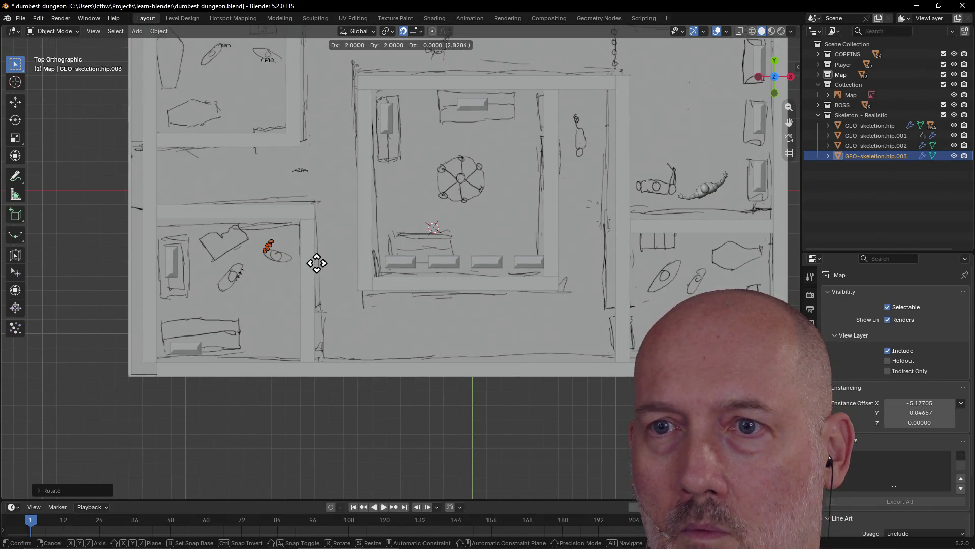
left_click(319, 272)
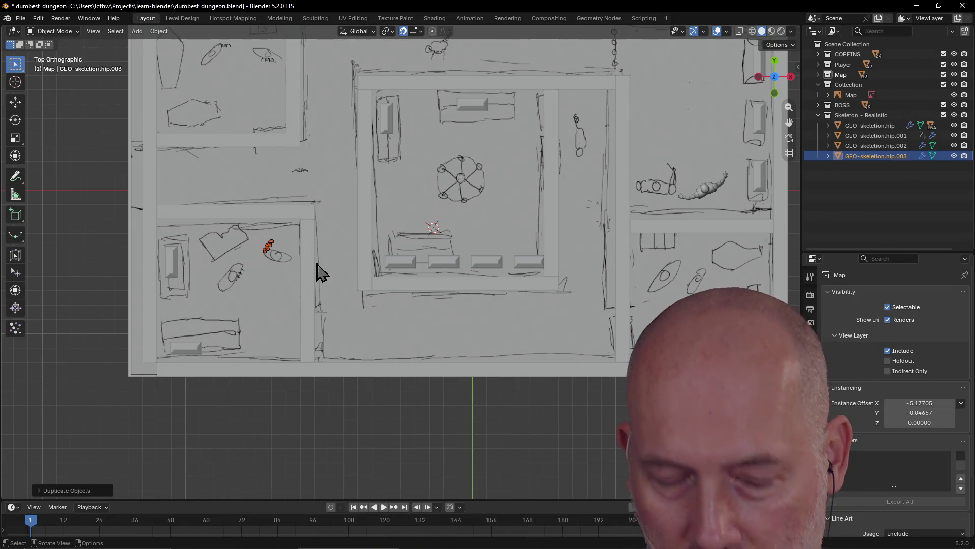
type("r90")
key("Return")
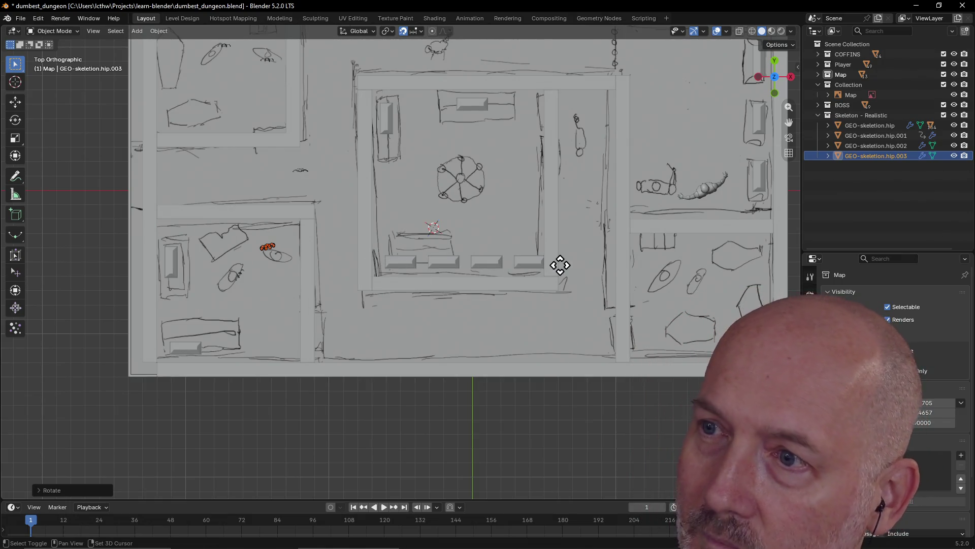
Duplicate a third skeleton copy into the lower-right room and rotate it.
key("shift+d")
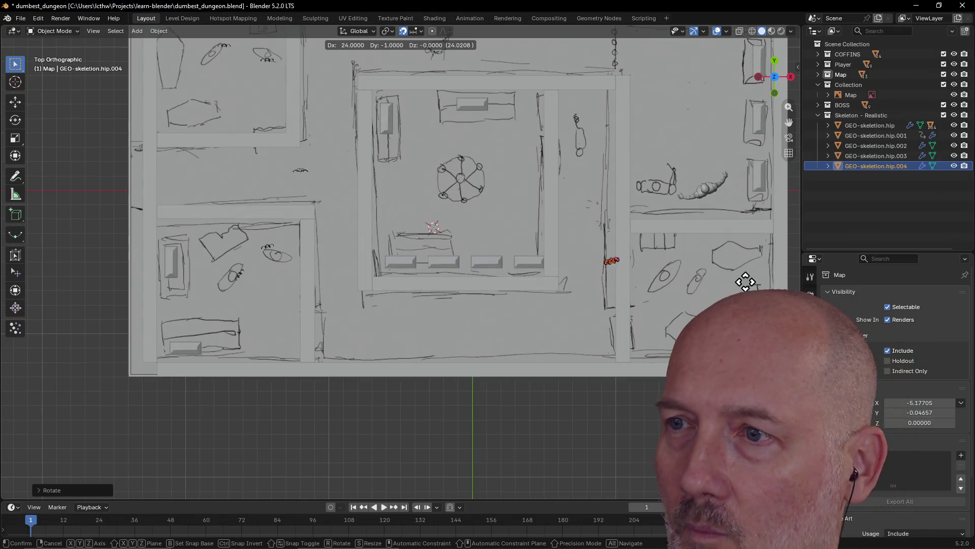
left_click(11, 288)
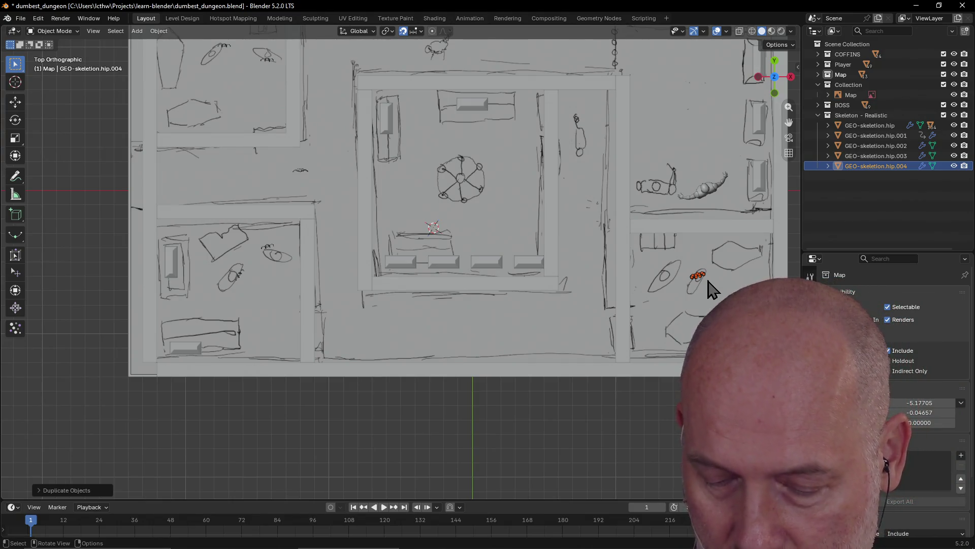
key("r")
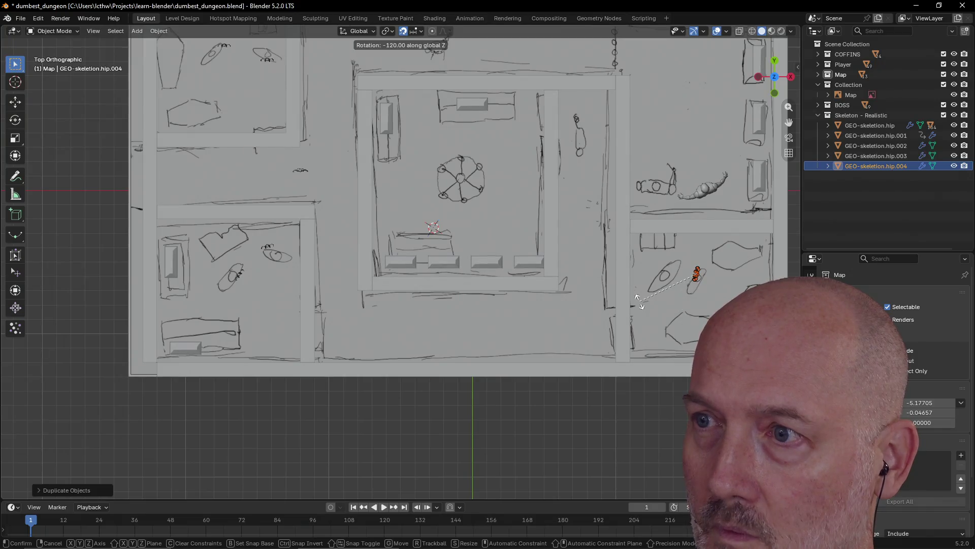
left_click(696, 301)
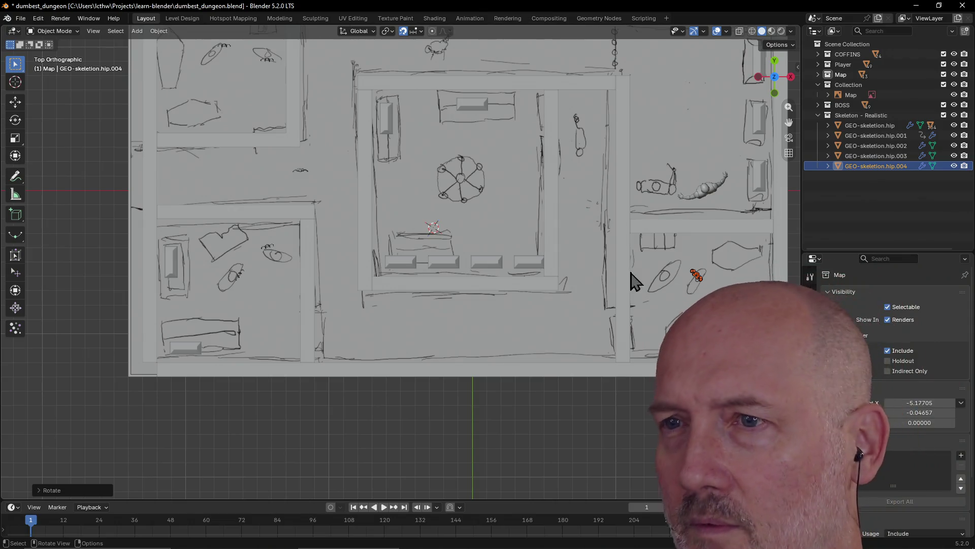
scroll(574, 172, "down", 1)
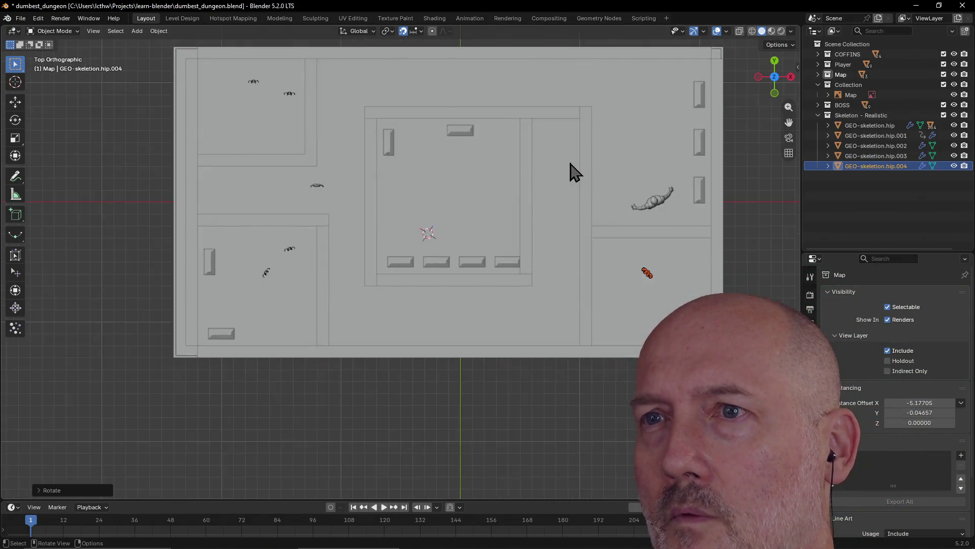
scroll(573, 172, "up", 1)
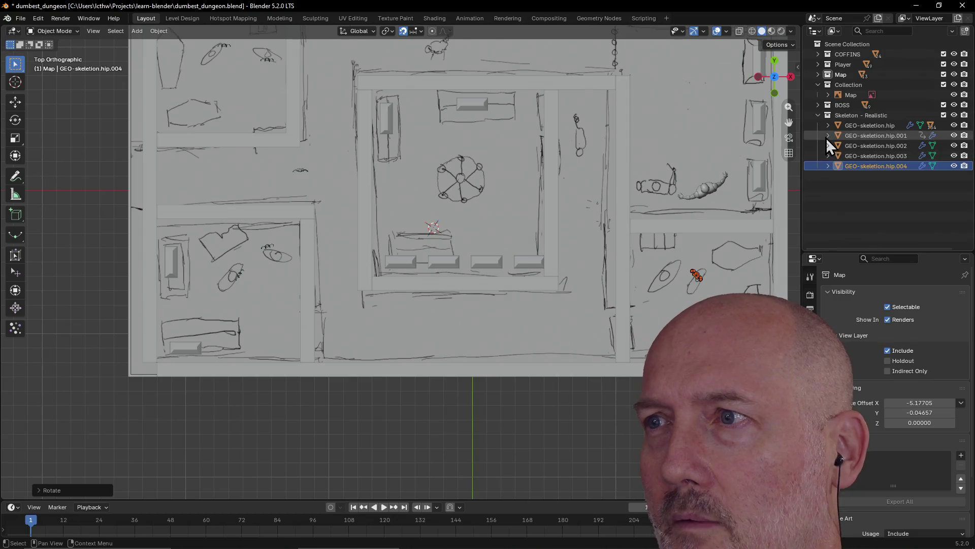
mouse_move(789, 122)
left_mouse_down()
mouse_move(747, 209)
mouse_move(750, 195)
left_mouse_up()
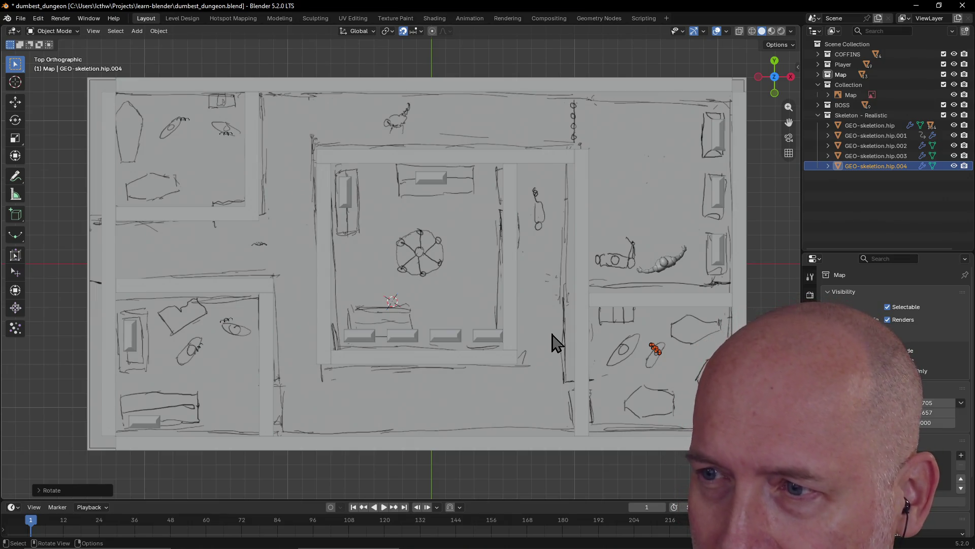
left_click(651, 344)
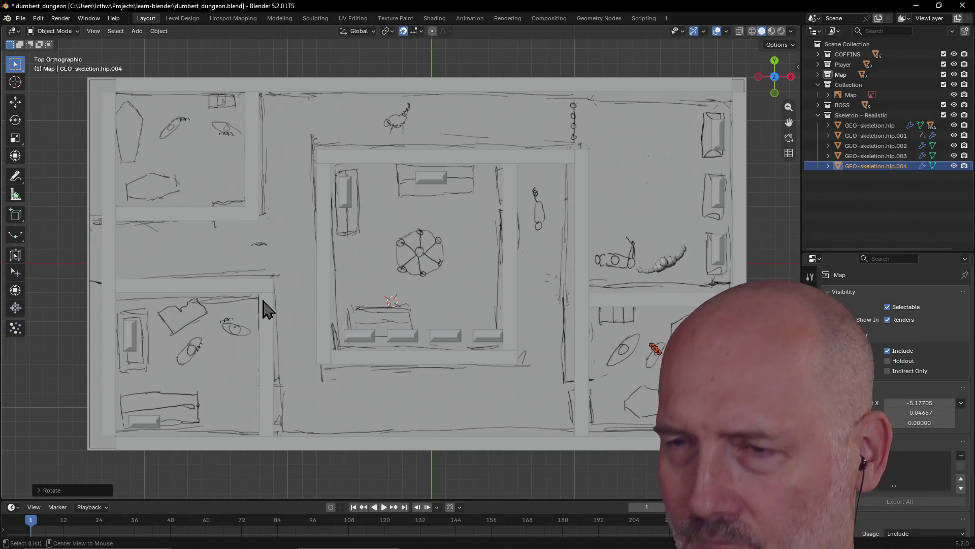
key("alt+Tab")
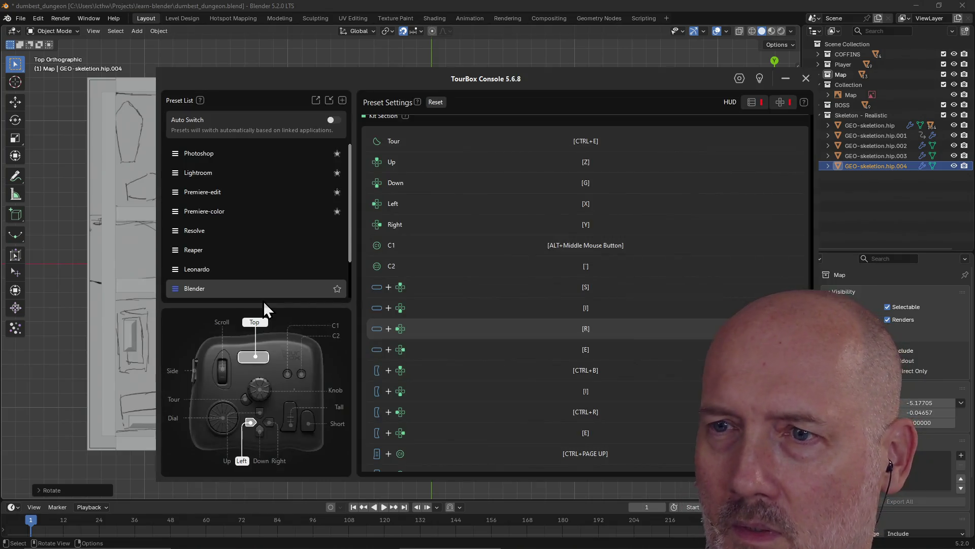
key("alt+Tab")
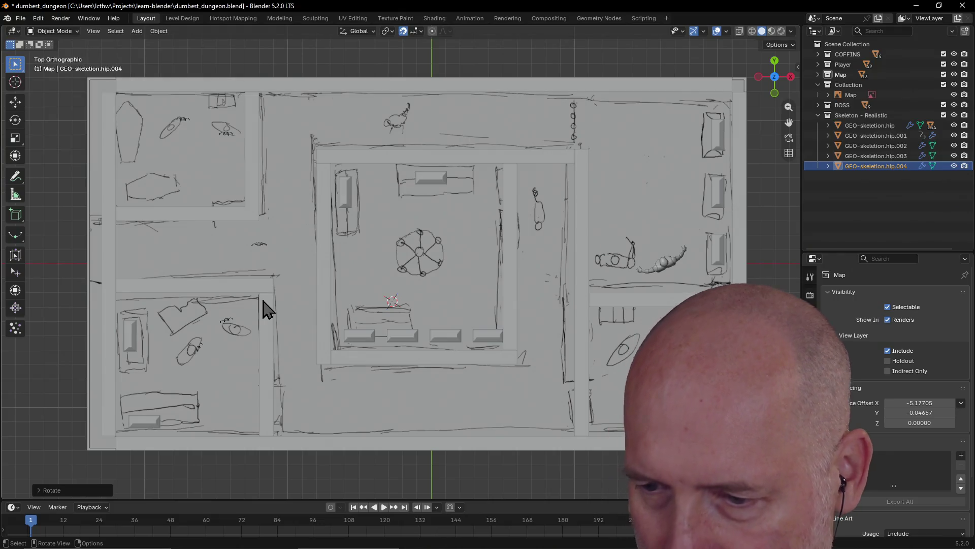
key("alt+Tab")
key("alt+Tab")
left_click(266, 308)
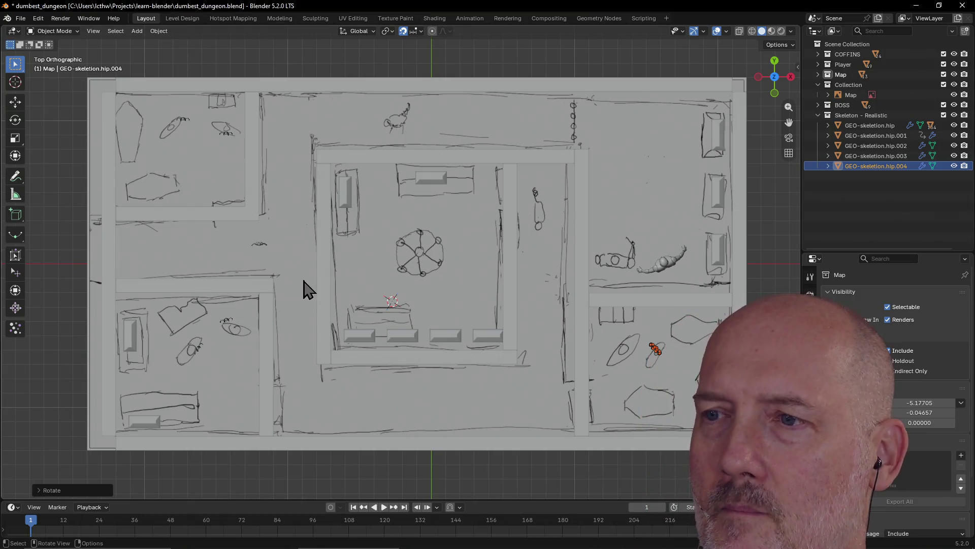
key("alt+Tab")
key("alt+Tab")
key("alt+Tab")
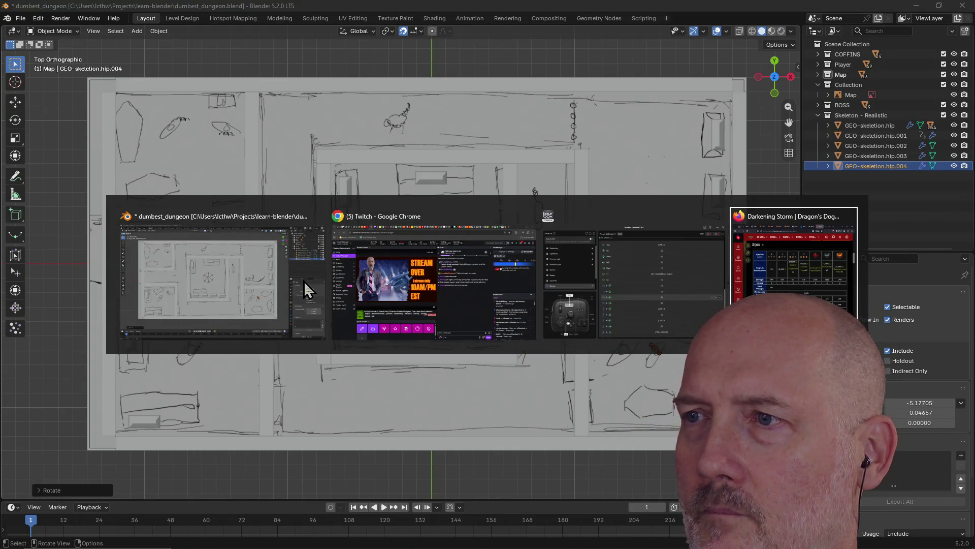
Close the wiki, Cheeseburger, Cleaning Bottle 07 and Dining Chair 01 tabs, keeping the Celestial Globe tab.
left_click(420, 10)
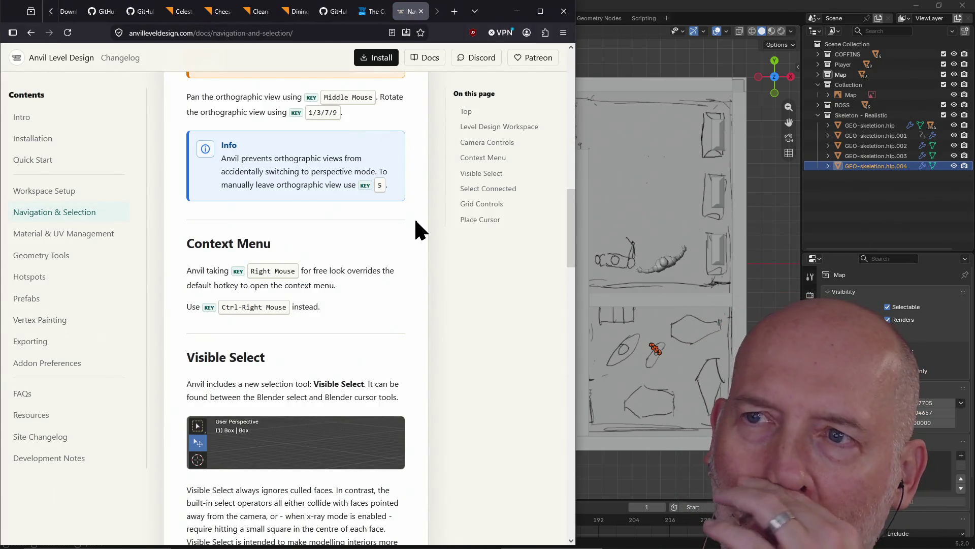
scroll(415, 222, "up", 3)
scroll(416, 221, "up", 8)
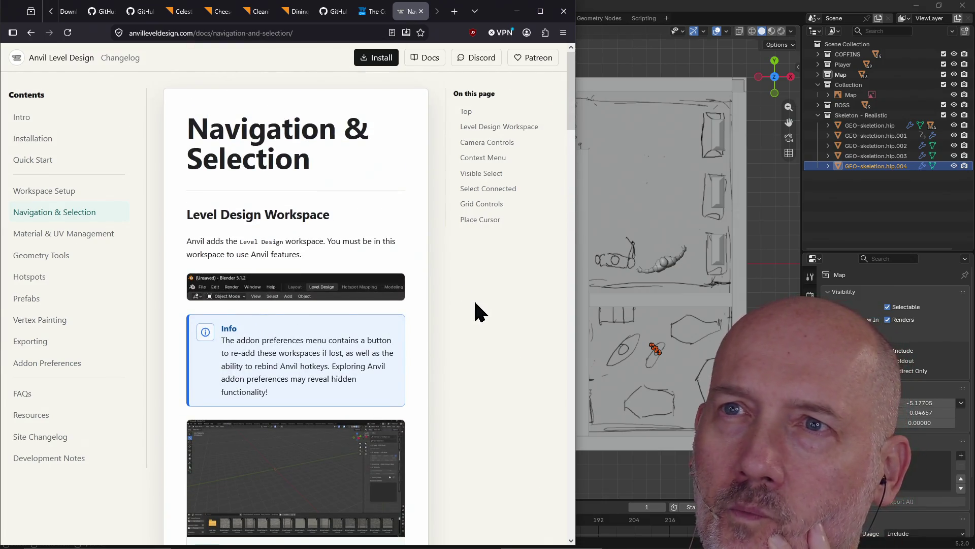
left_click(173, 13)
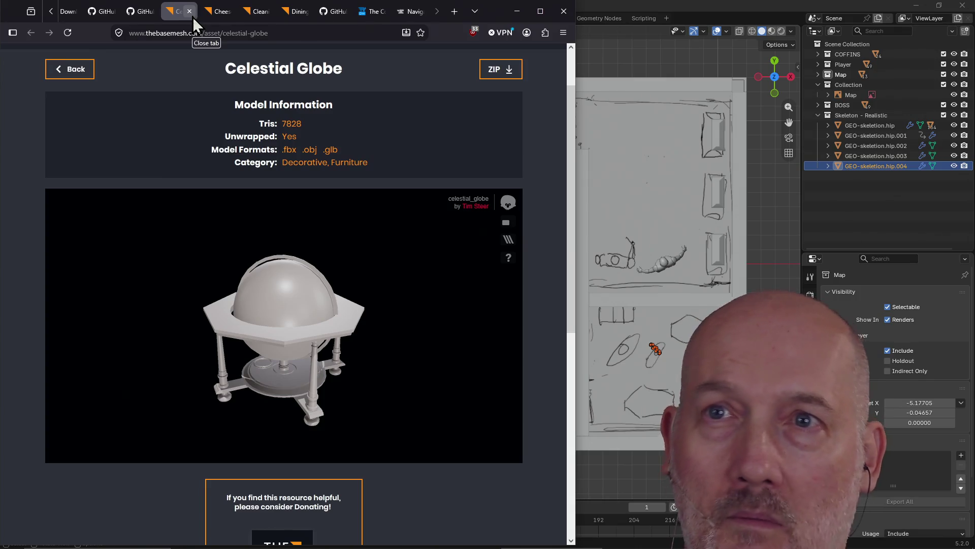
left_click(210, 16)
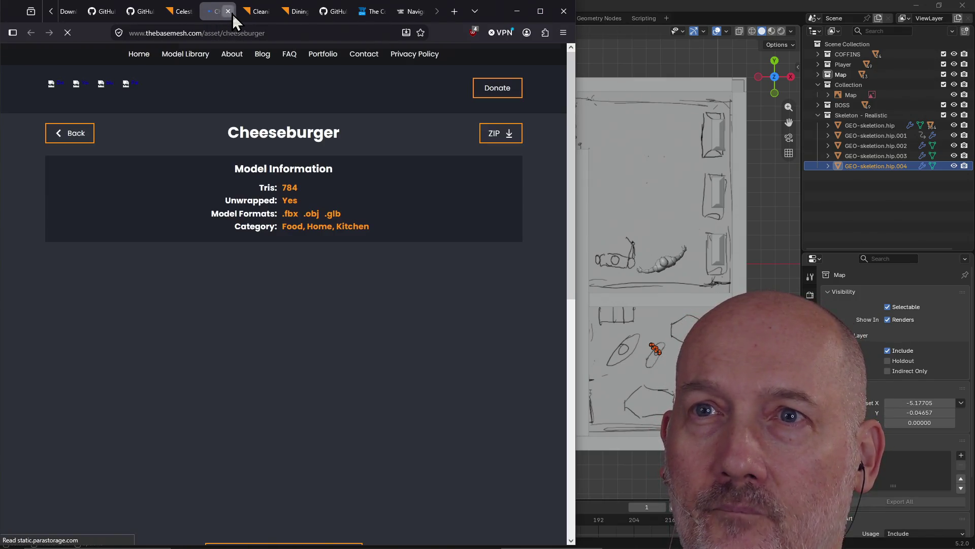
left_click(233, 14)
left_click(228, 12)
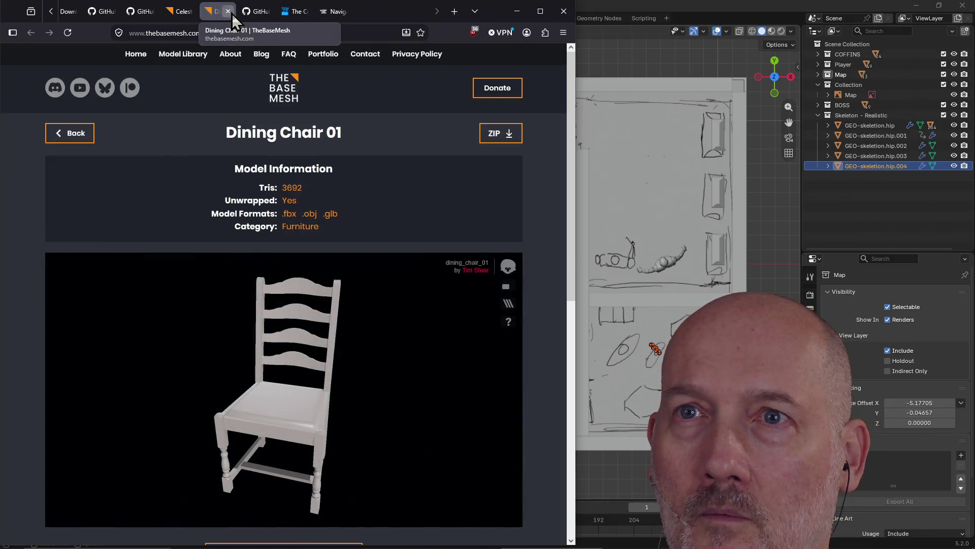
left_click(232, 14)
left_click(176, 15)
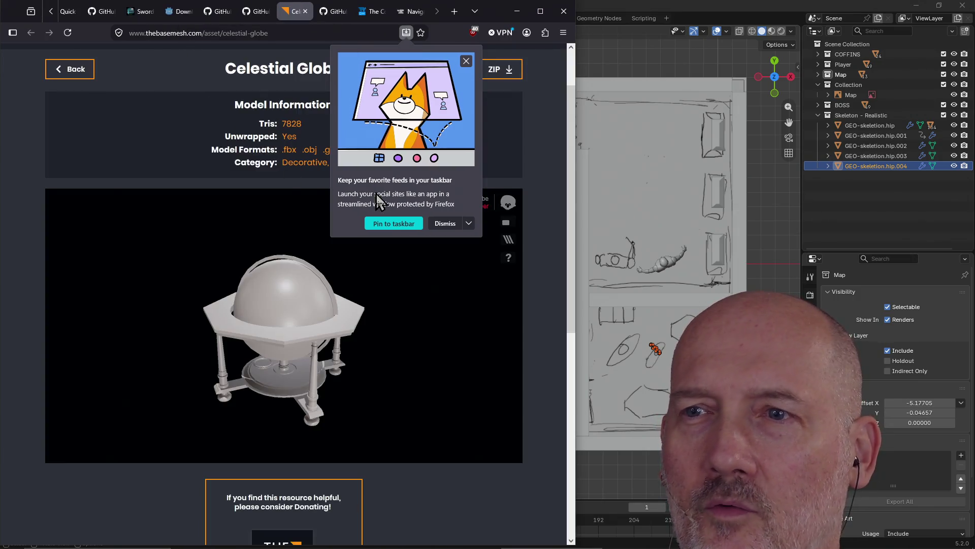
Return to the model library, search 'coffin' and open the Coffin 01 asset page.
left_click(103, 85)
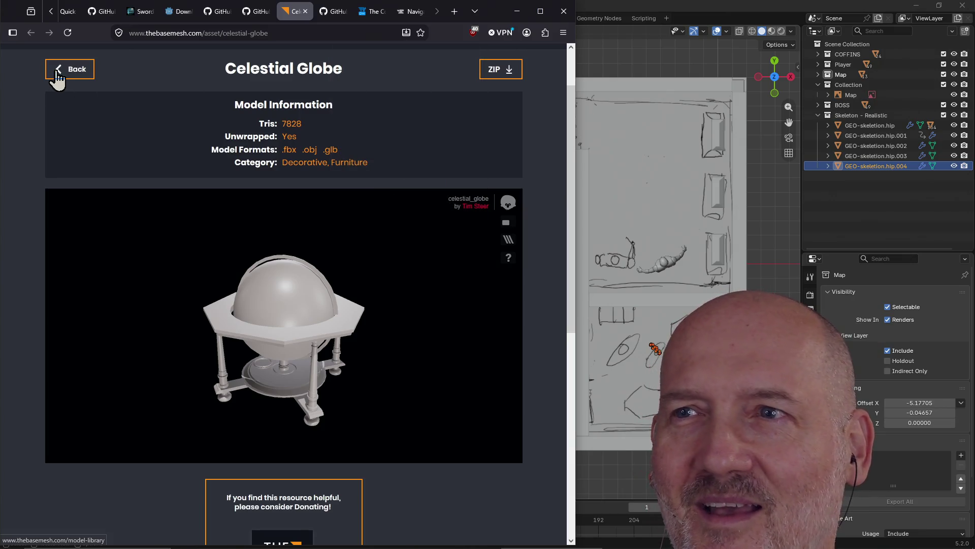
left_click(57, 77)
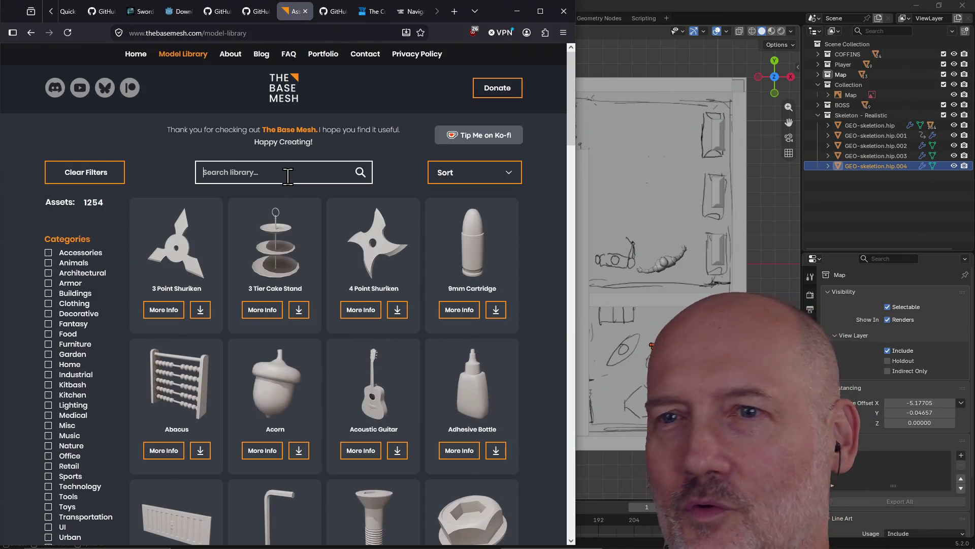
left_click(287, 176)
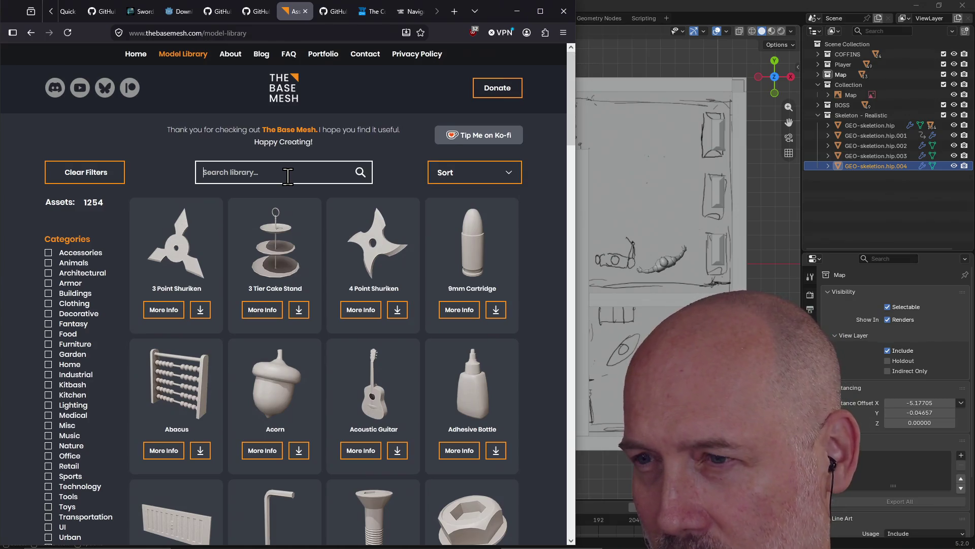
type("coffin")
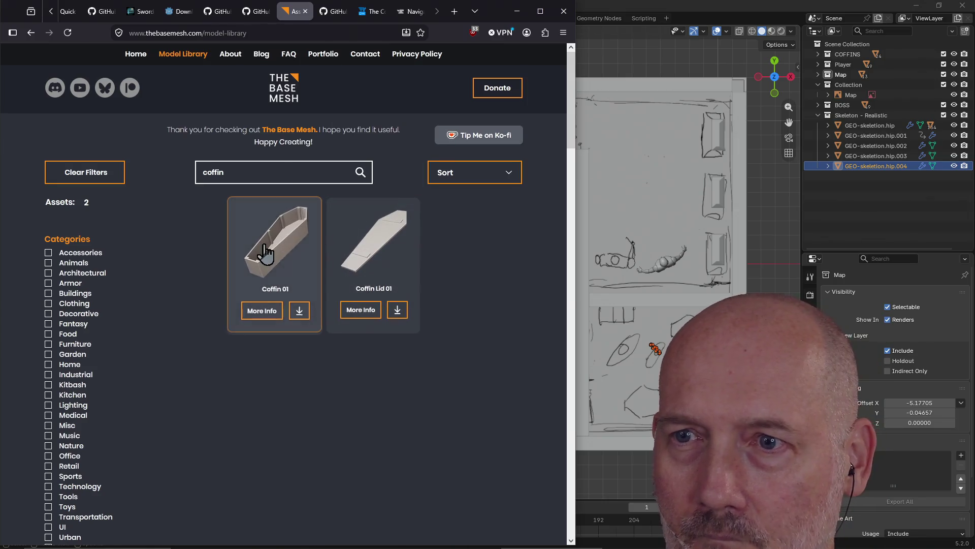
left_click(265, 245)
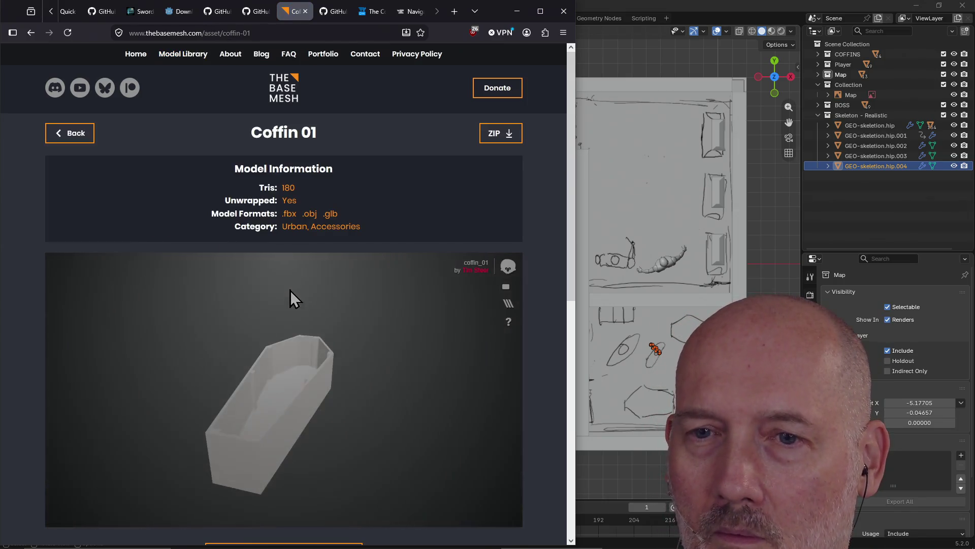
Save coffin_01.zip into the Base_Meshes folder, then go back and open Coffin Lid 01.
right_click(501, 133)
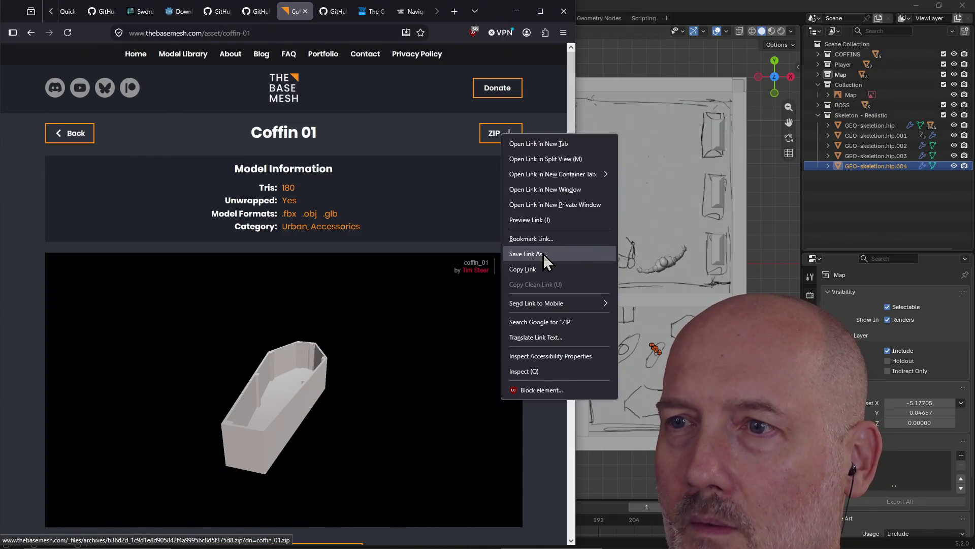
left_click(527, 253)
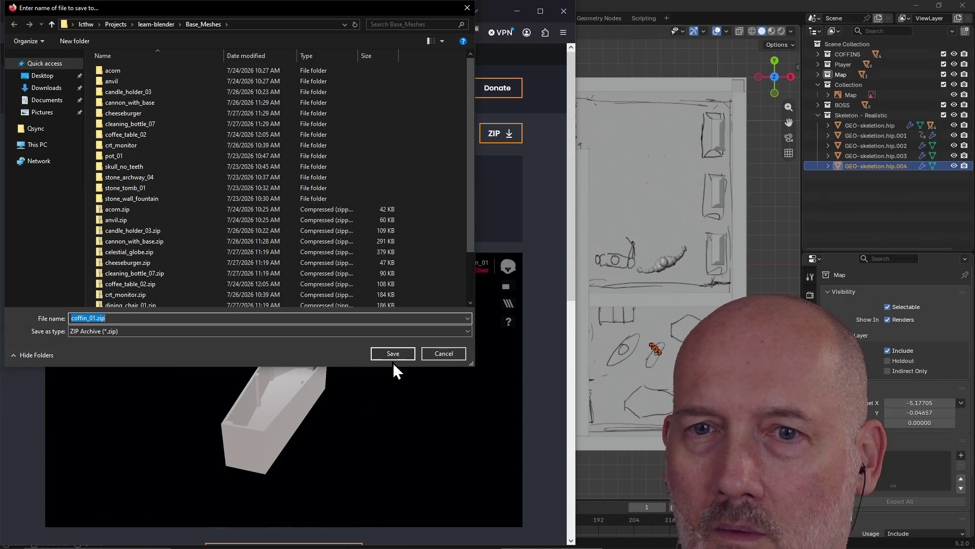
left_click(393, 354)
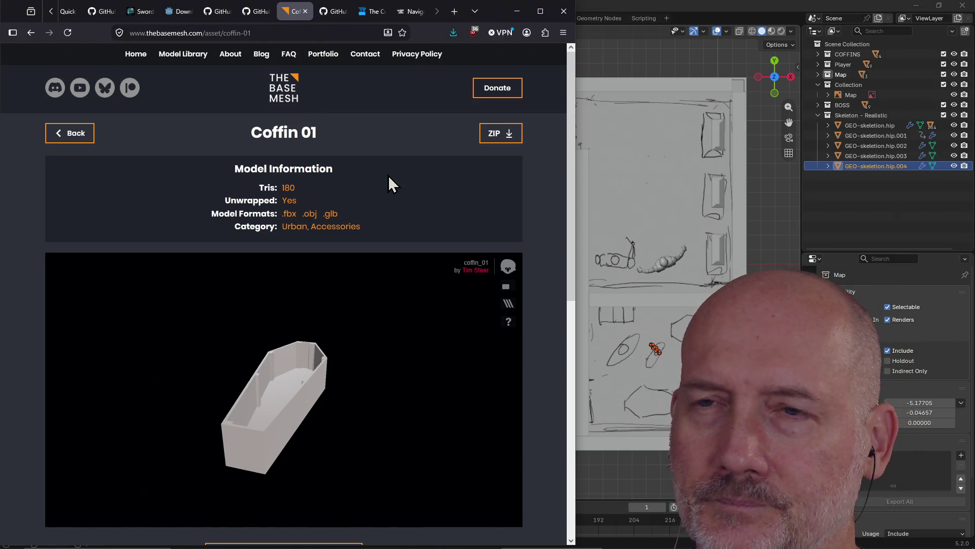
left_click(34, 32)
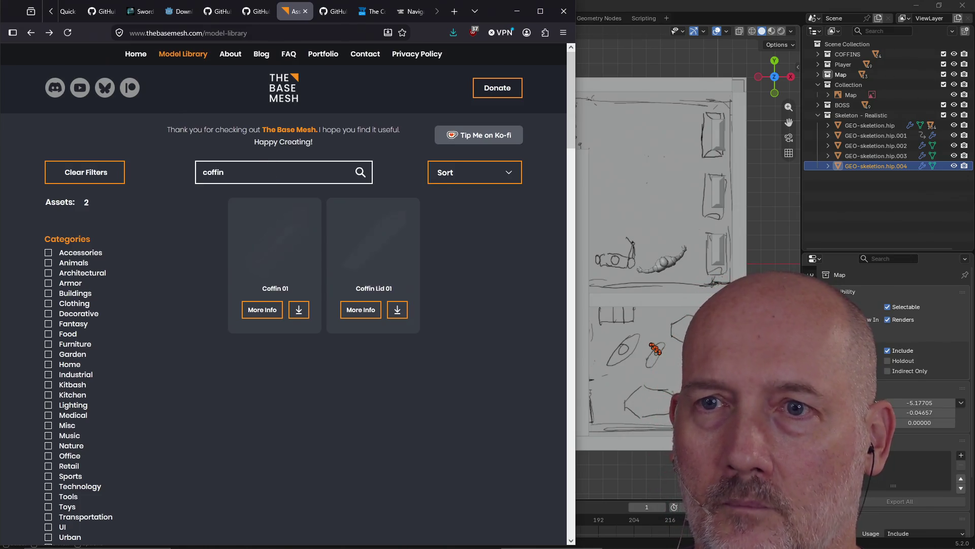
left_click(380, 255)
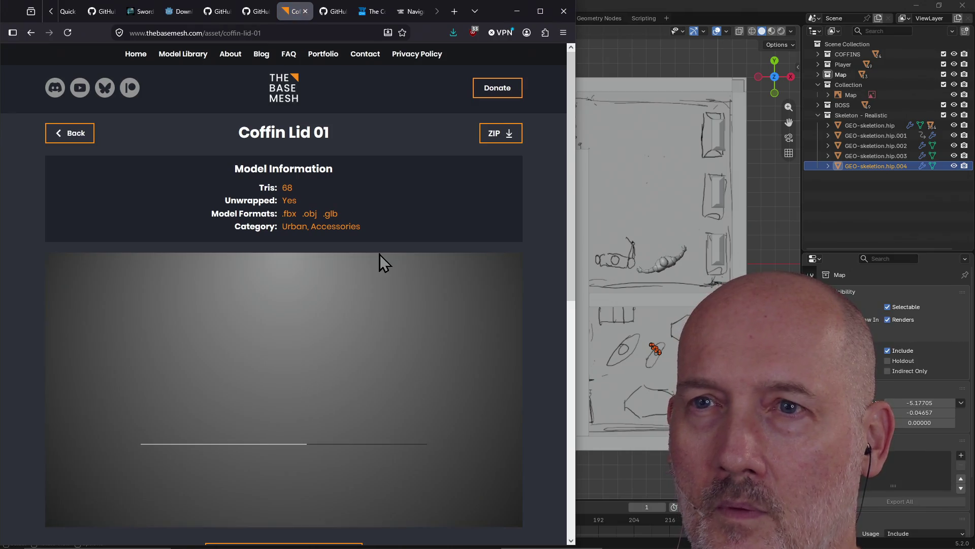
Save coffin_lid_01.zip into the Base_Meshes folder and return to the full model library.
right_click(494, 136)
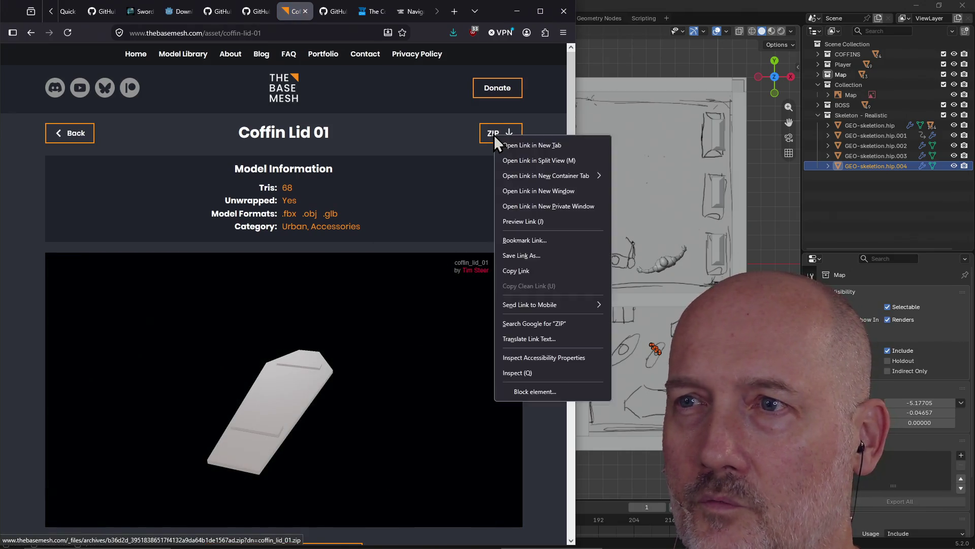
left_click(534, 256)
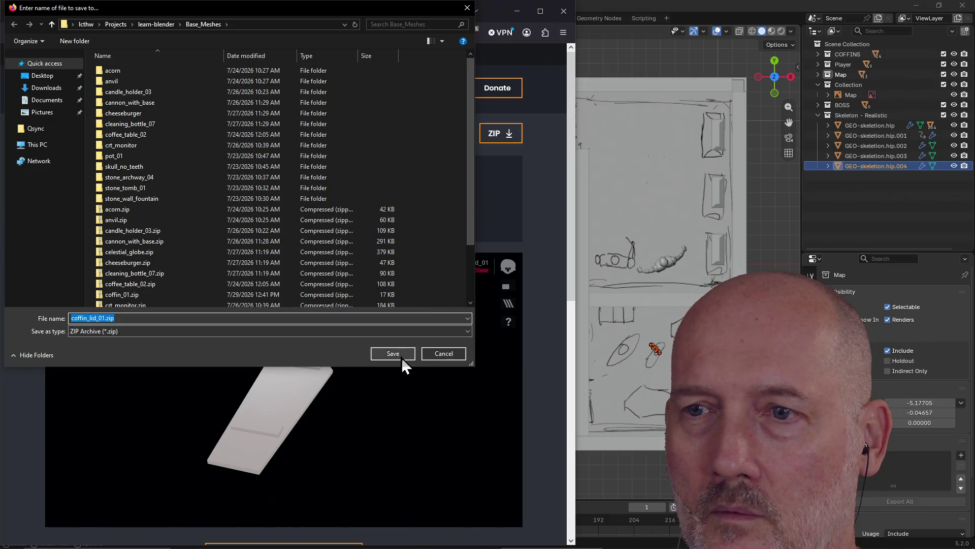
left_click(401, 356)
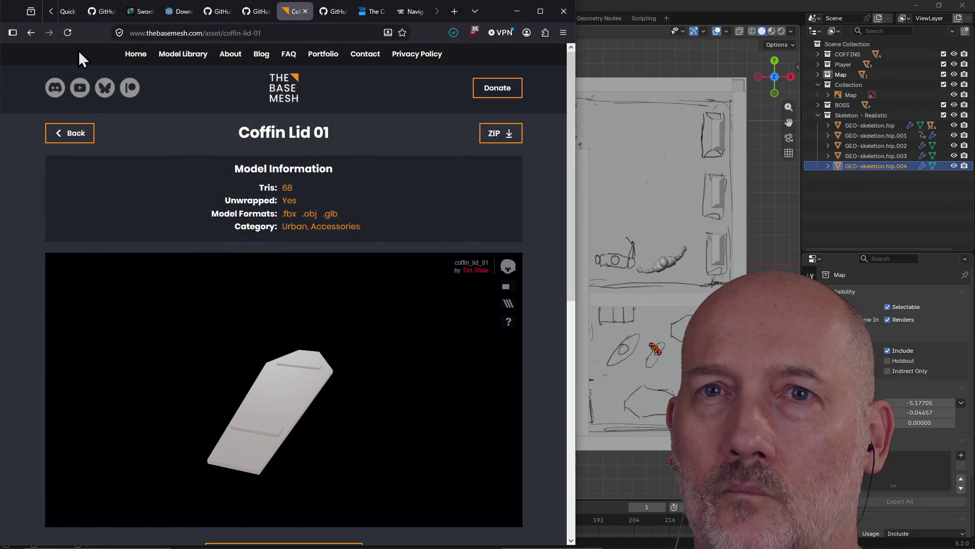
left_click(89, 137)
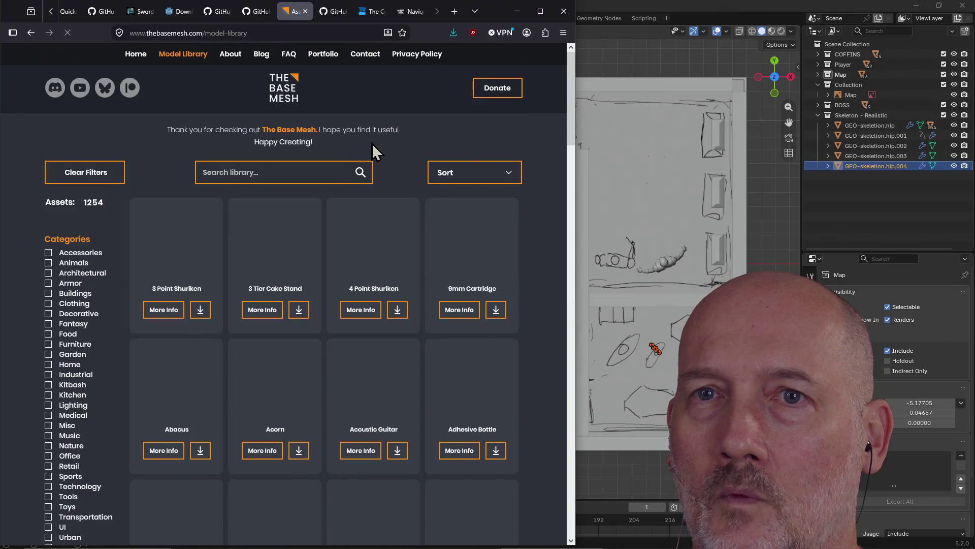
scroll(319, 190, "down", 3)
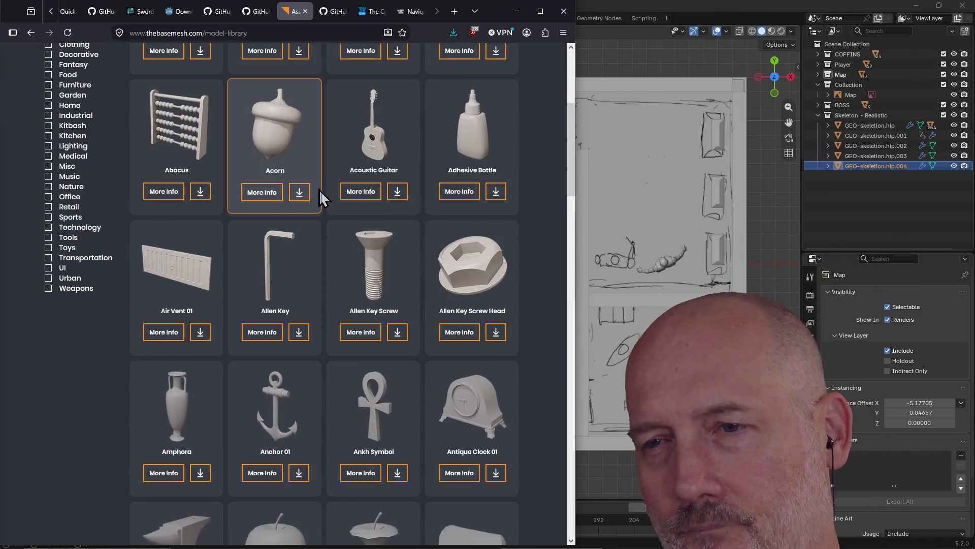
scroll(319, 190, "down", 3)
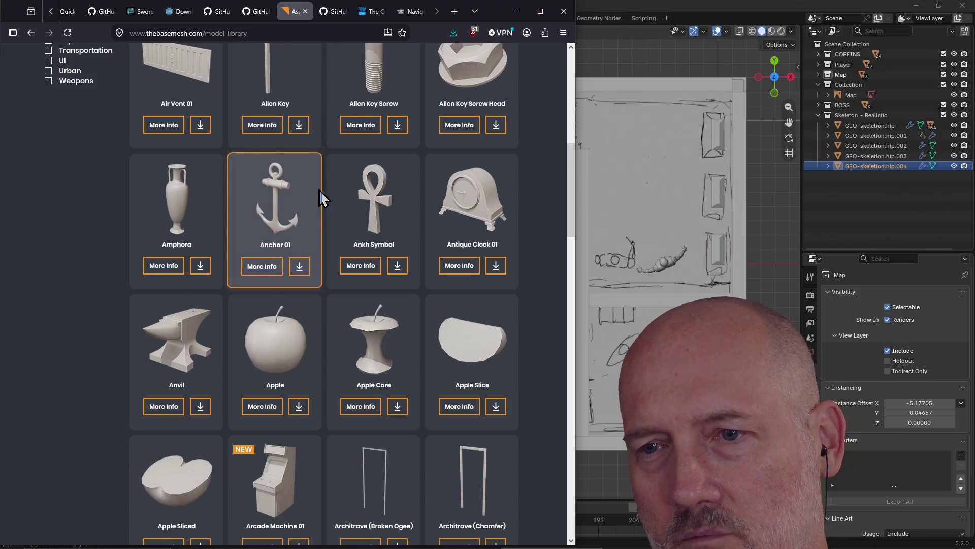
scroll(319, 190, "down", 3)
scroll(319, 190, "down", 2)
scroll(319, 190, "down", 1)
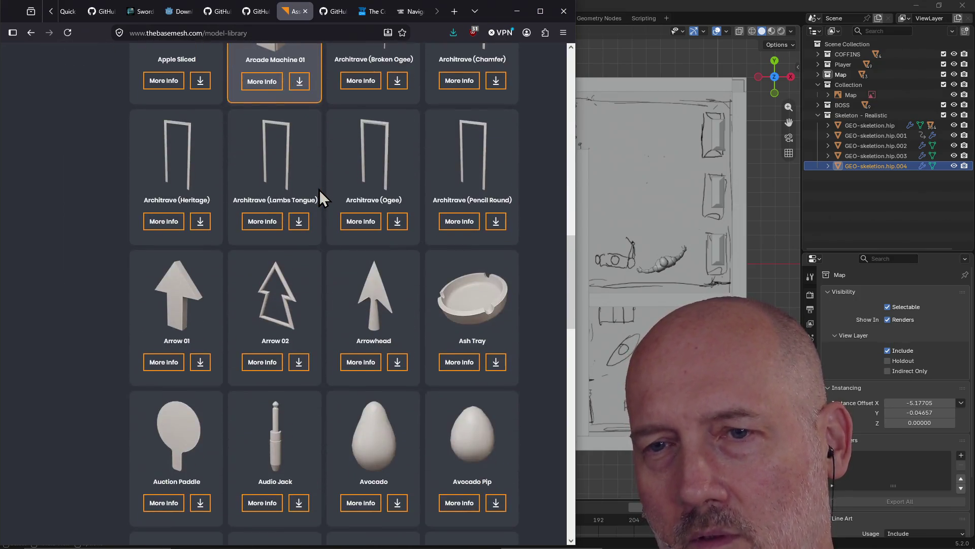
scroll(320, 190, "up", 4)
scroll(319, 189, "up", 5)
left_click(303, 180)
type("door")
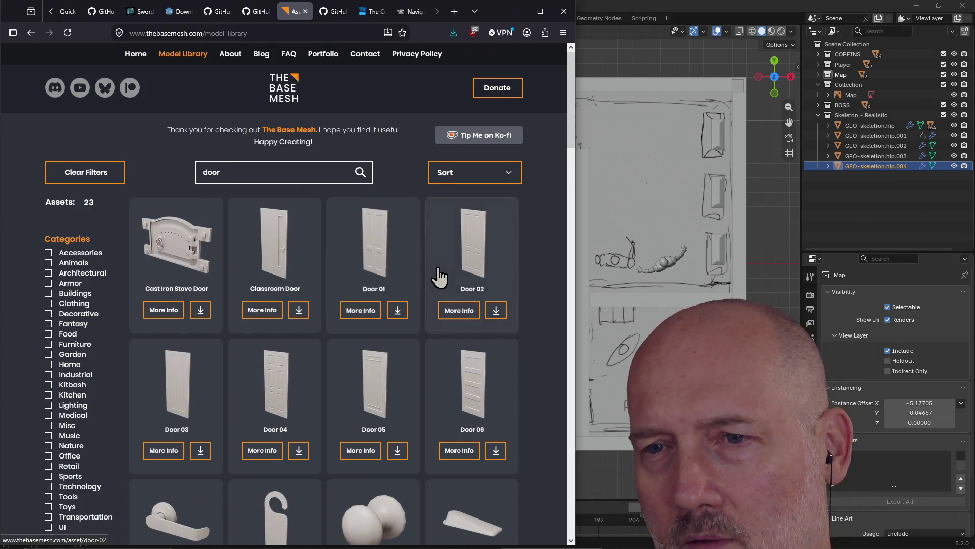
scroll(440, 275, "down", 2)
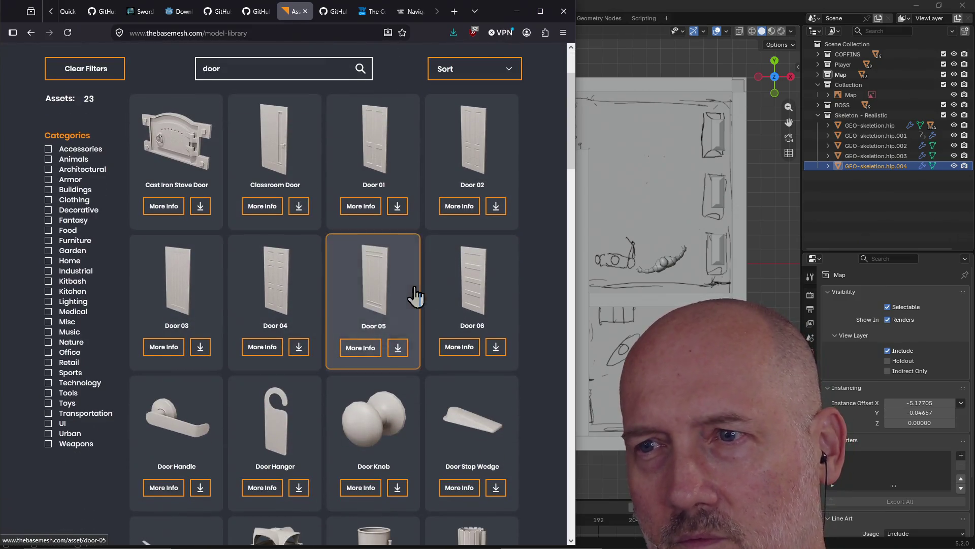
scroll(453, 294, "down", 5)
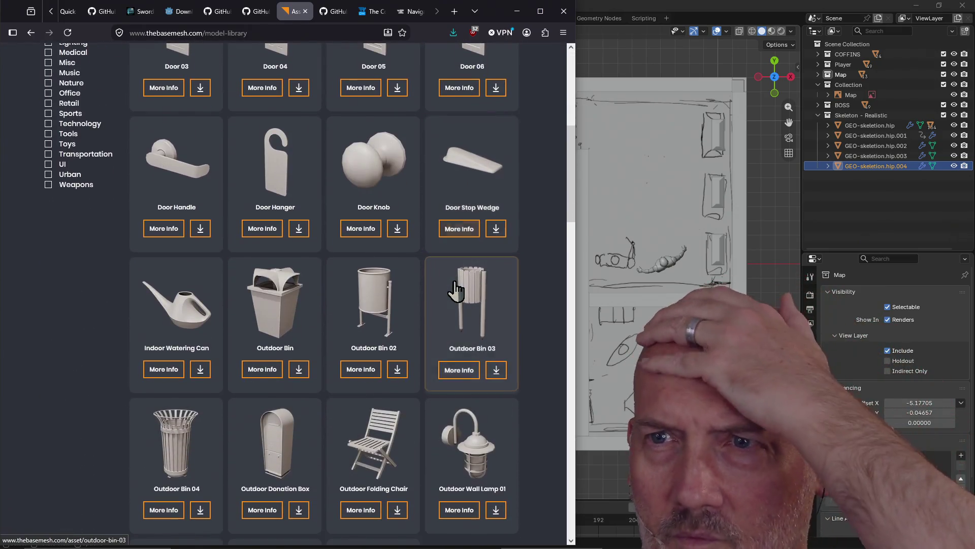
scroll(455, 290, "down", 2)
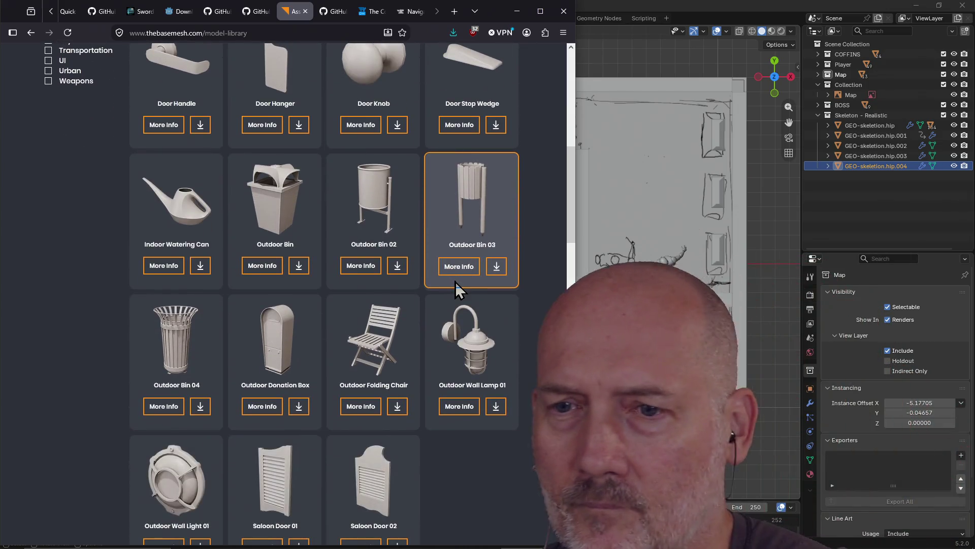
scroll(454, 281, "down", 2)
scroll(455, 283, "up", 3)
scroll(454, 286, "up", 3)
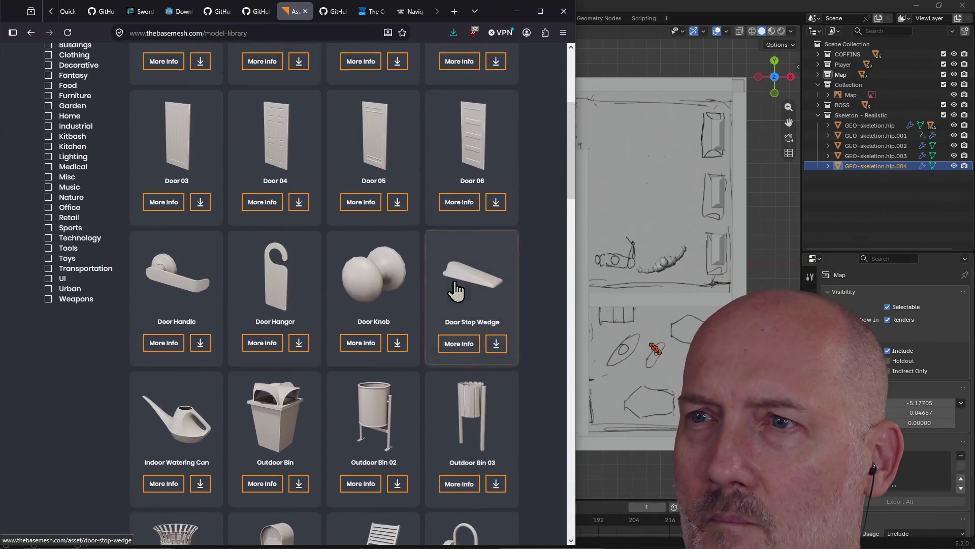
scroll(456, 282, "up", 2)
scroll(457, 239, "up", 2)
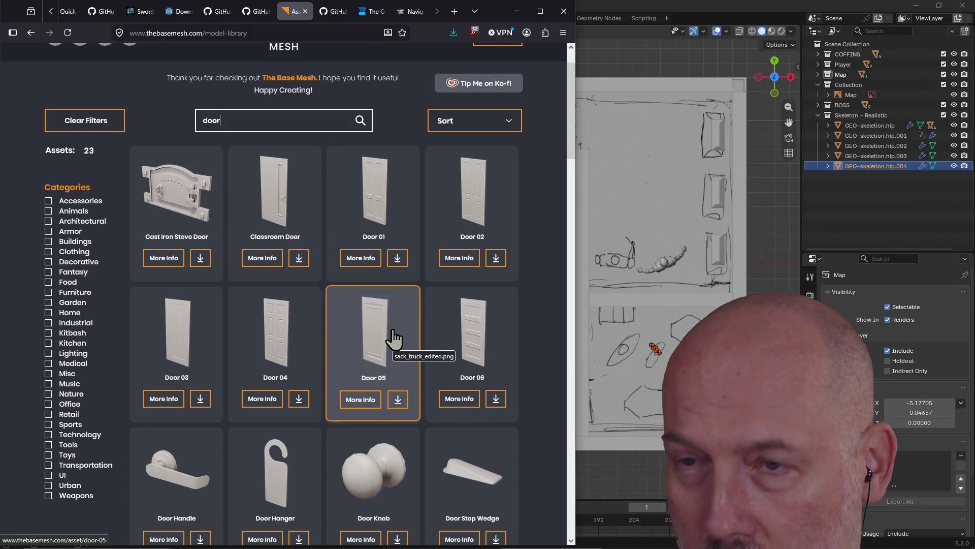
scroll(393, 336, "up", 1)
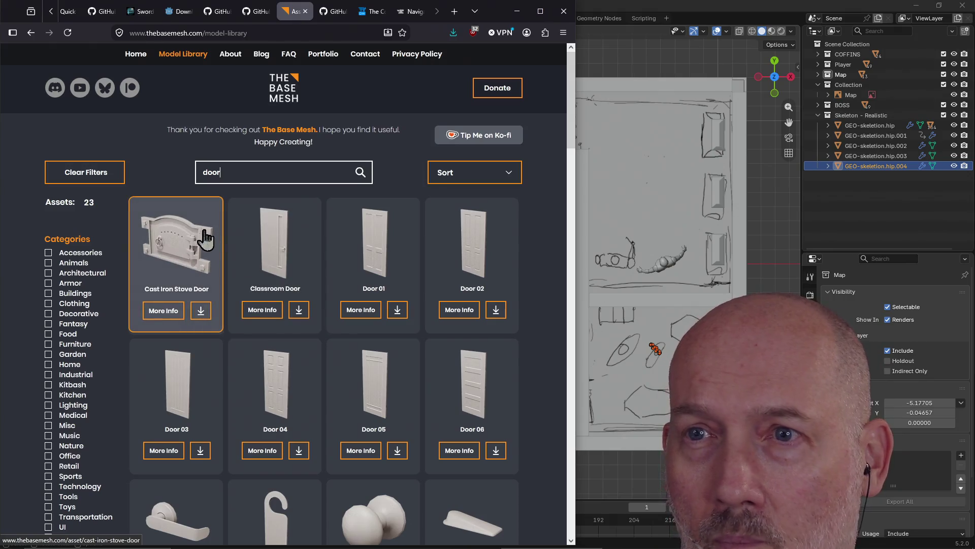
Clear the door search, search 'light' and download the Iron Wall Light model.
key("BackSpace")
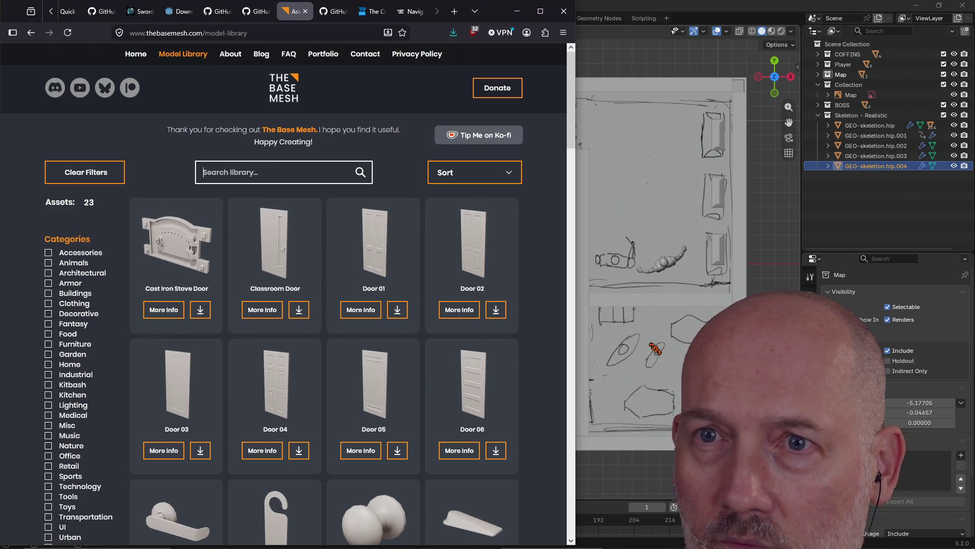
key("BackSpace")
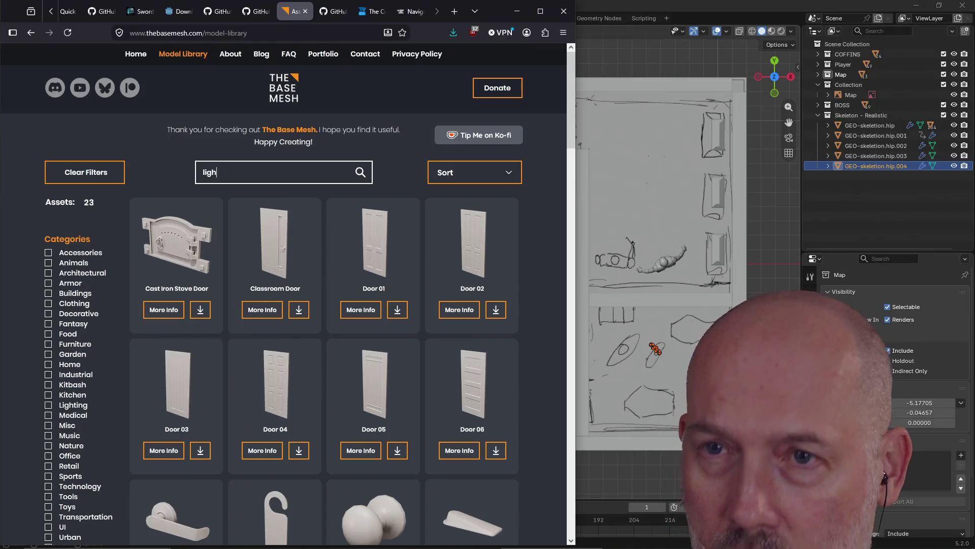
type("t")
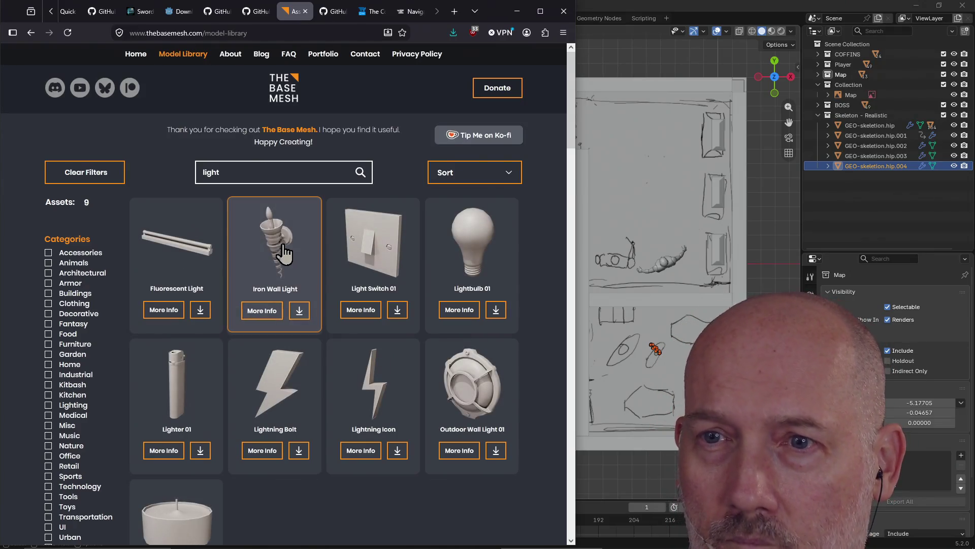
scroll(282, 237, "down", 1)
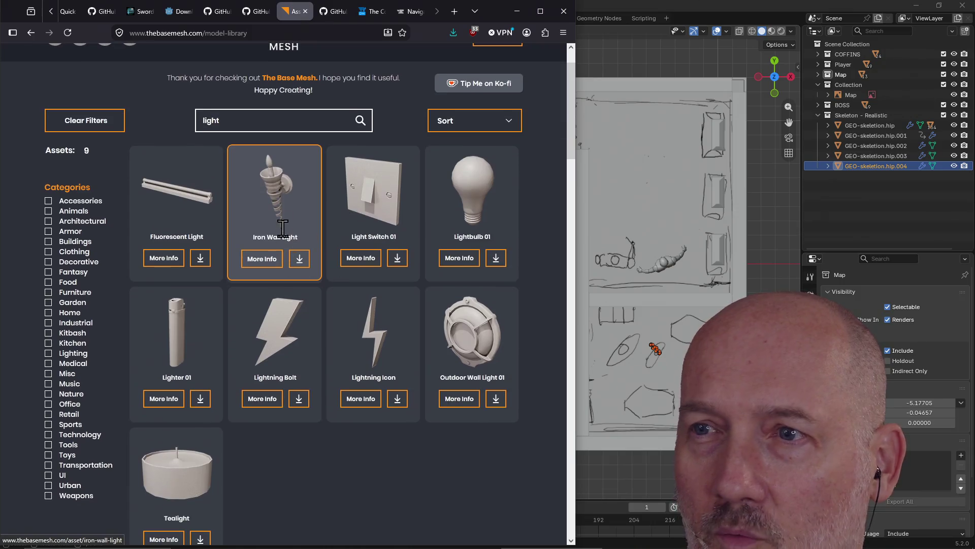
left_click(300, 261)
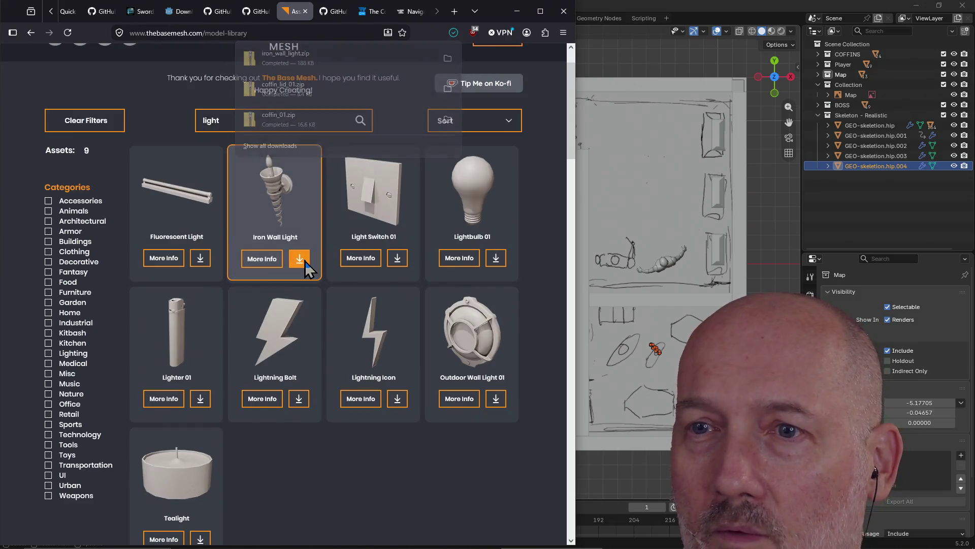
Try Save Link As on the Iron Wall Light download and dismiss the save prompt.
right_click(306, 261)
left_click(357, 382)
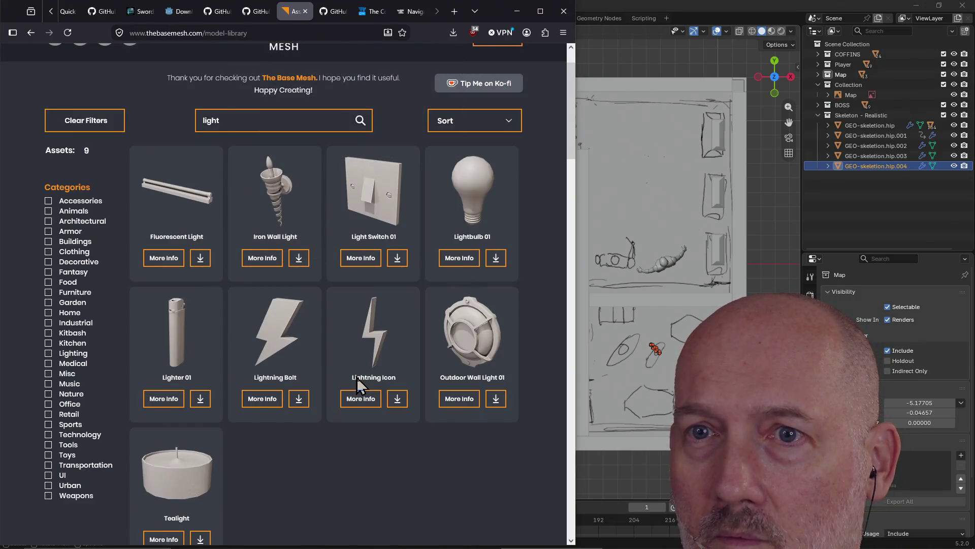
left_click(392, 353)
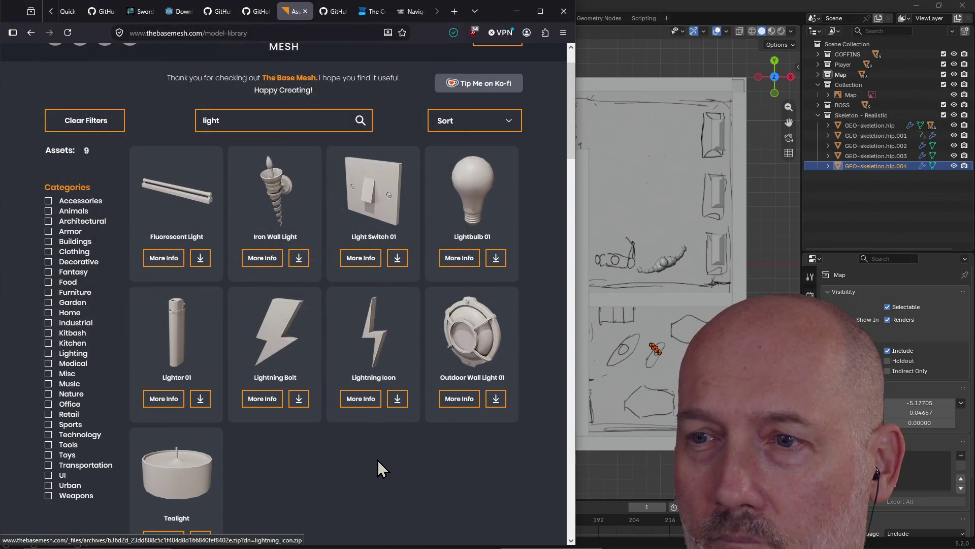
scroll(378, 460, "down", 2)
scroll(383, 445, "up", 3)
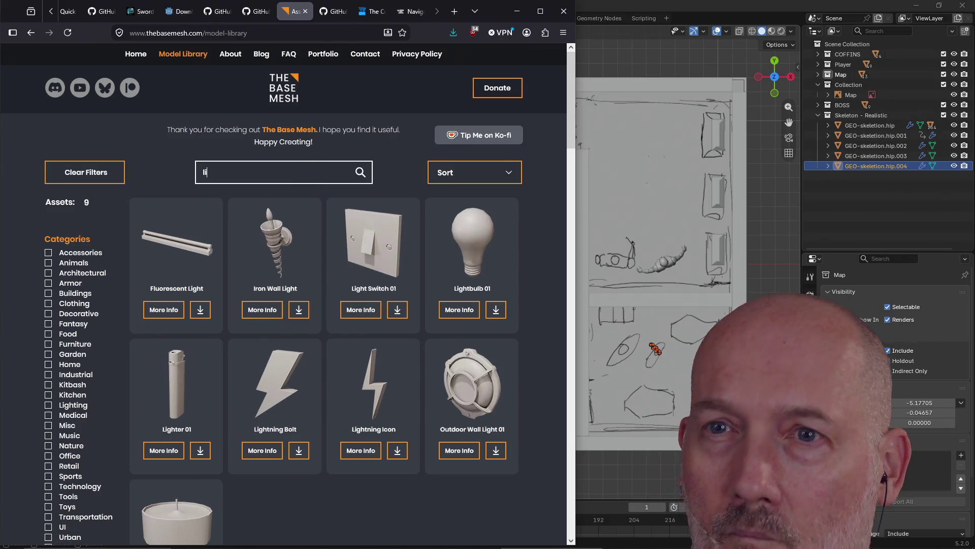
type("torch")
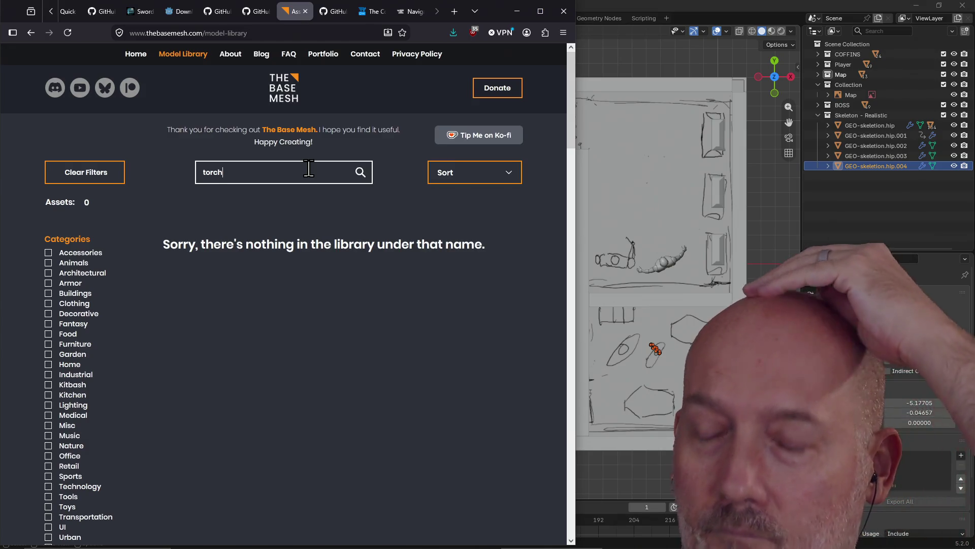
Clear the empty torch search and filter the library to the Fantasy category.
key("BackSpace")
key("BackSpace")
key("BackSpace")
key("BackSpace")
key("BackSpace")
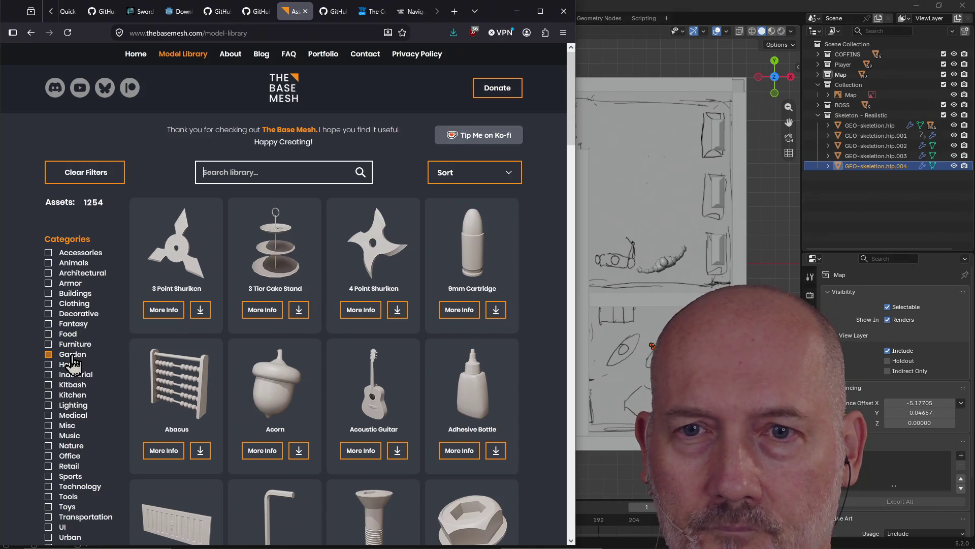
left_click(70, 329)
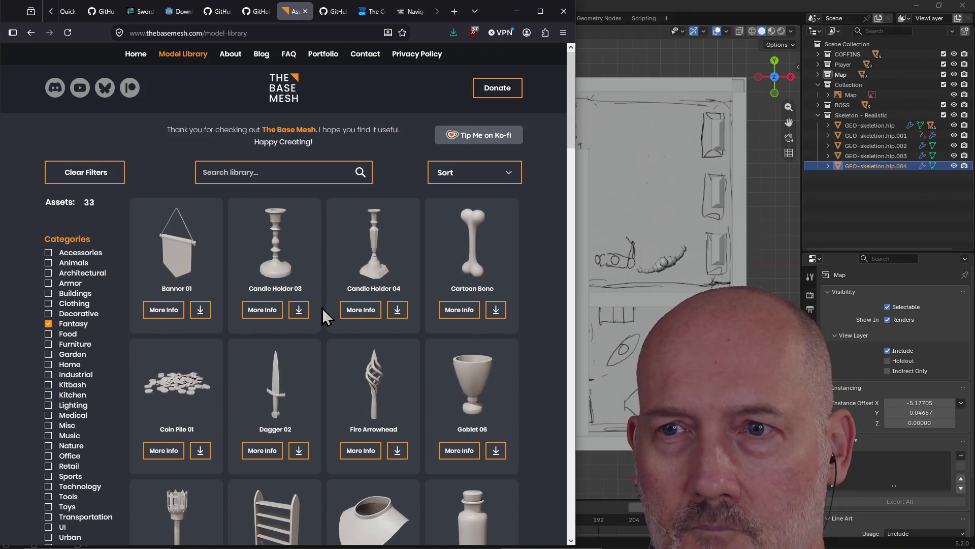
scroll(341, 295, "down", 3)
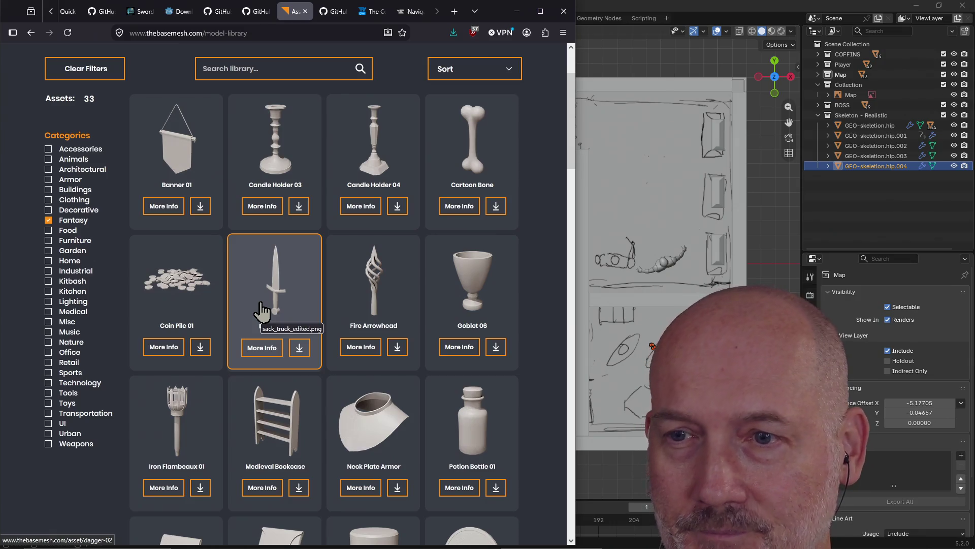
scroll(261, 310, "down", 2)
scroll(264, 298, "down", 2)
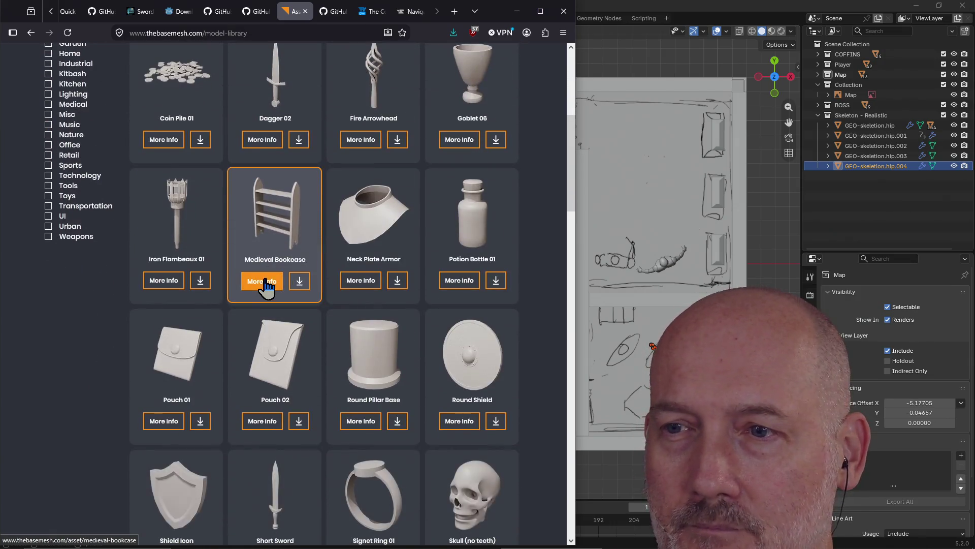
scroll(266, 284, "down", 2)
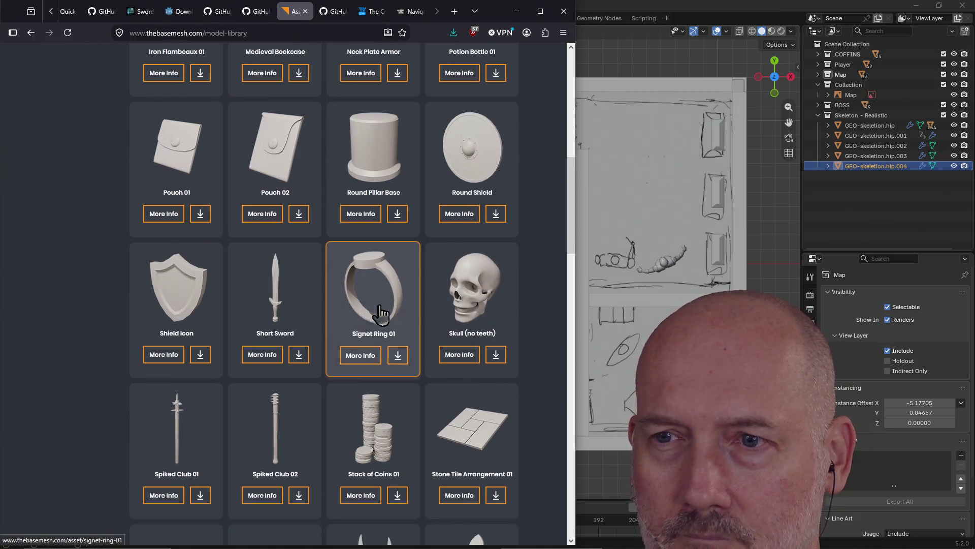
scroll(174, 319, "down", 1)
scroll(174, 319, "down", 1)
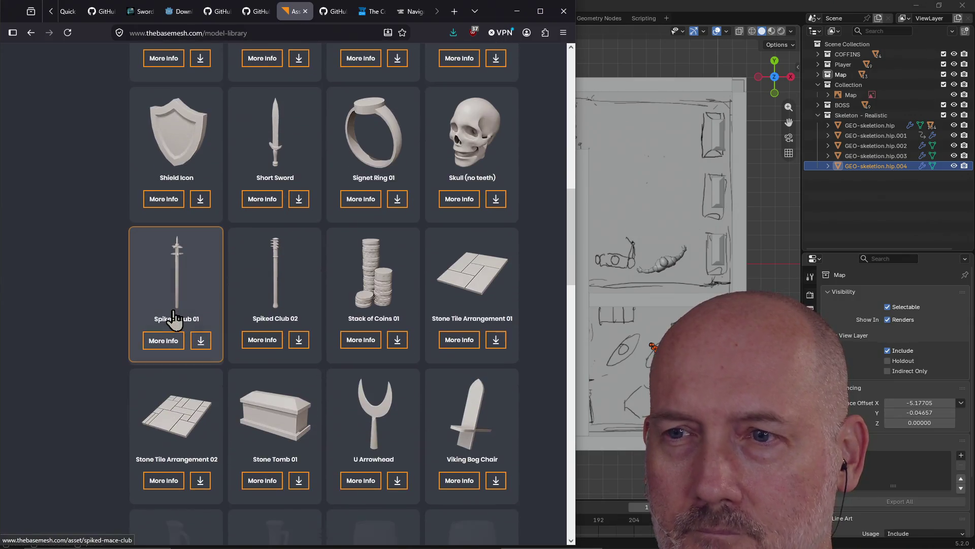
scroll(409, 312, "down", 3)
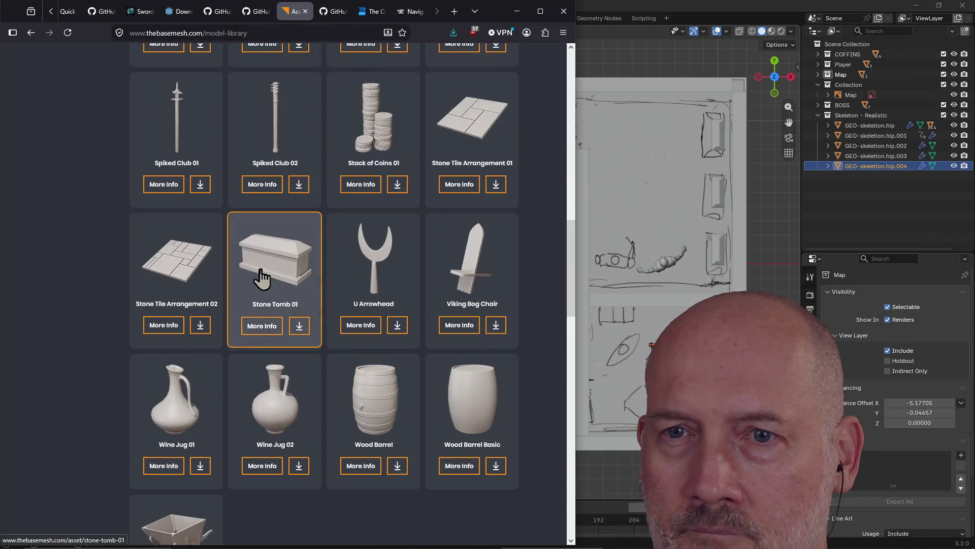
scroll(175, 269, "down", 1)
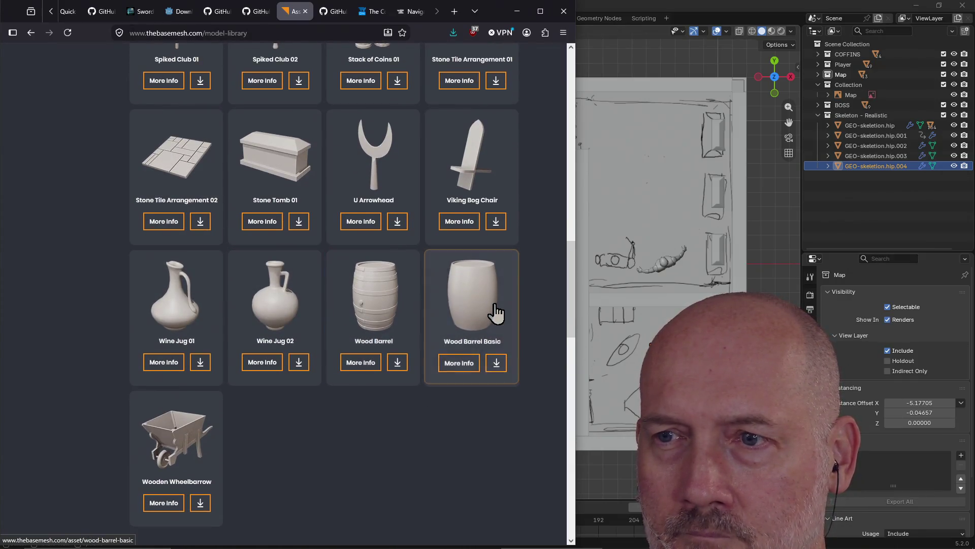
scroll(381, 314, "down", 1)
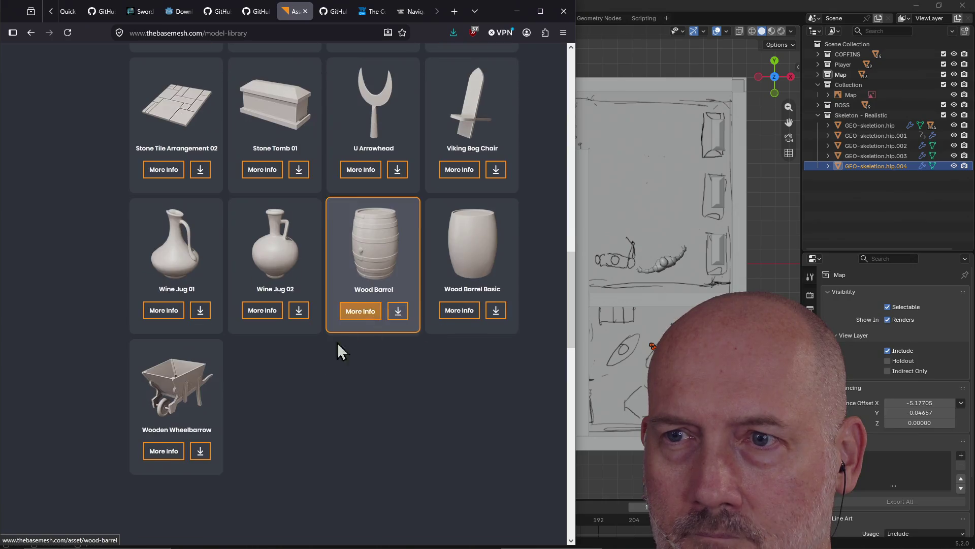
scroll(418, 308, "up", 1)
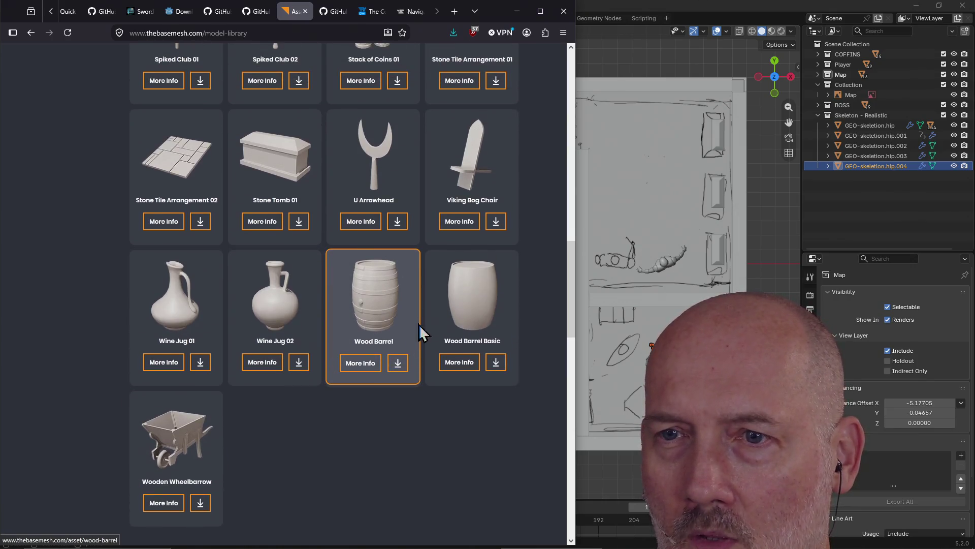
Download the Wood Barrel model and close its Save Link As prompt.
left_click(398, 366)
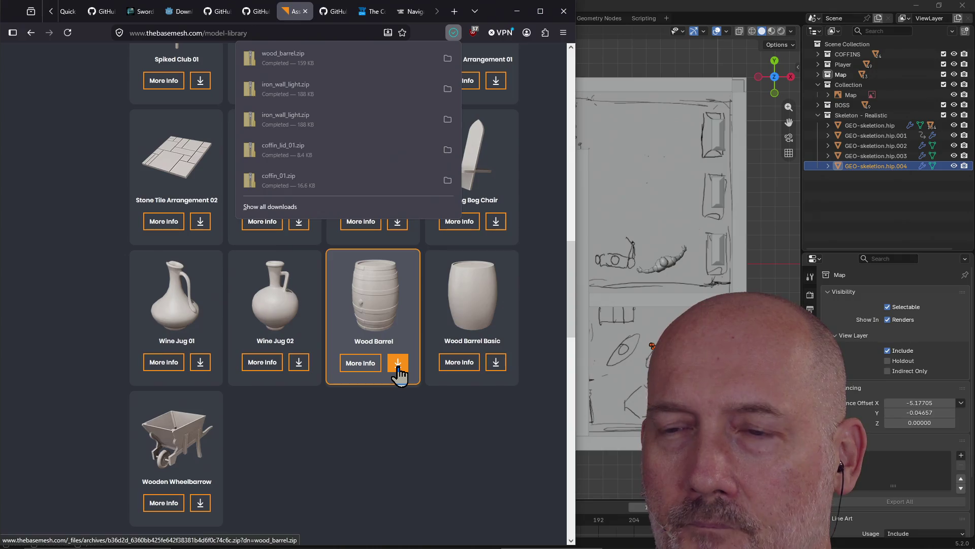
right_click(399, 367)
left_click(473, 218)
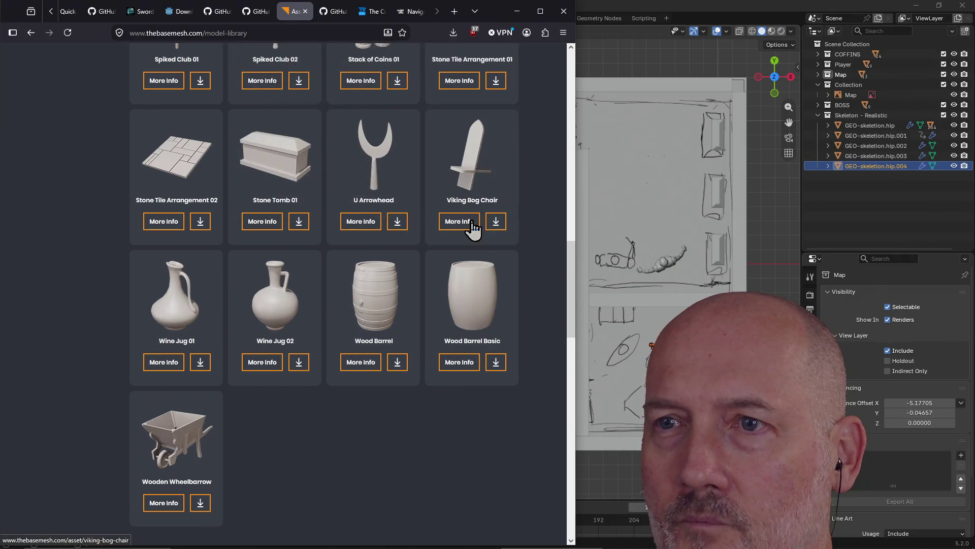
left_click(391, 353)
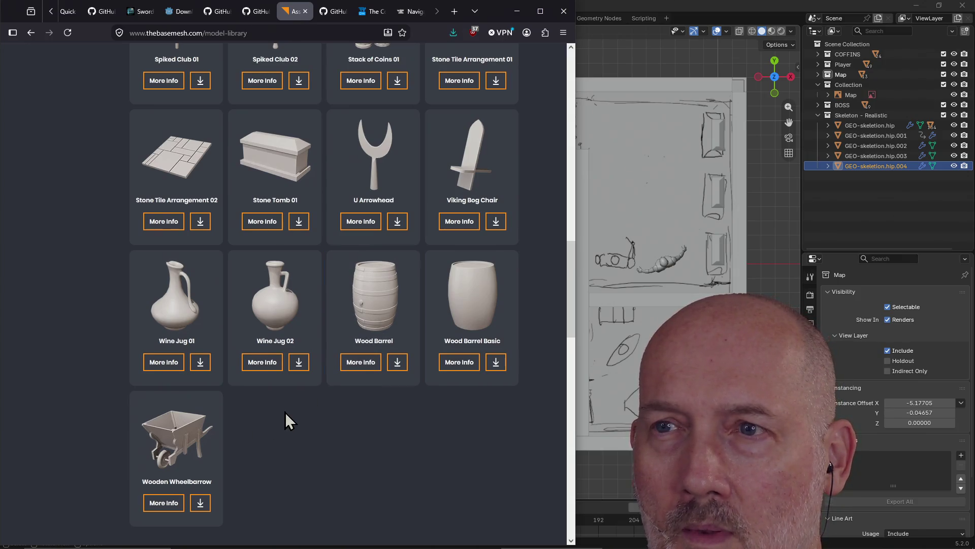
scroll(285, 412, "up", 1)
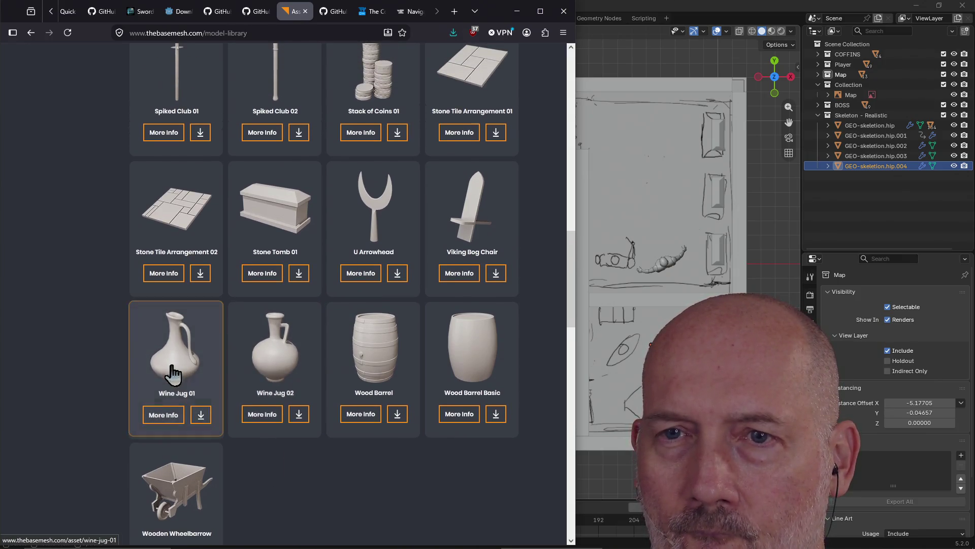
scroll(283, 305, "up", 1)
scroll(278, 311, "up", 3)
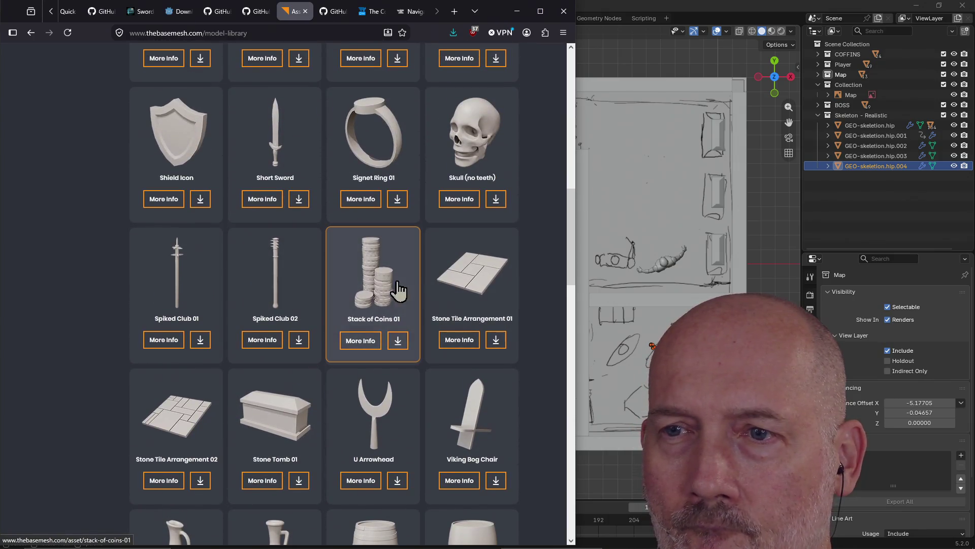
scroll(385, 305, "up", 2)
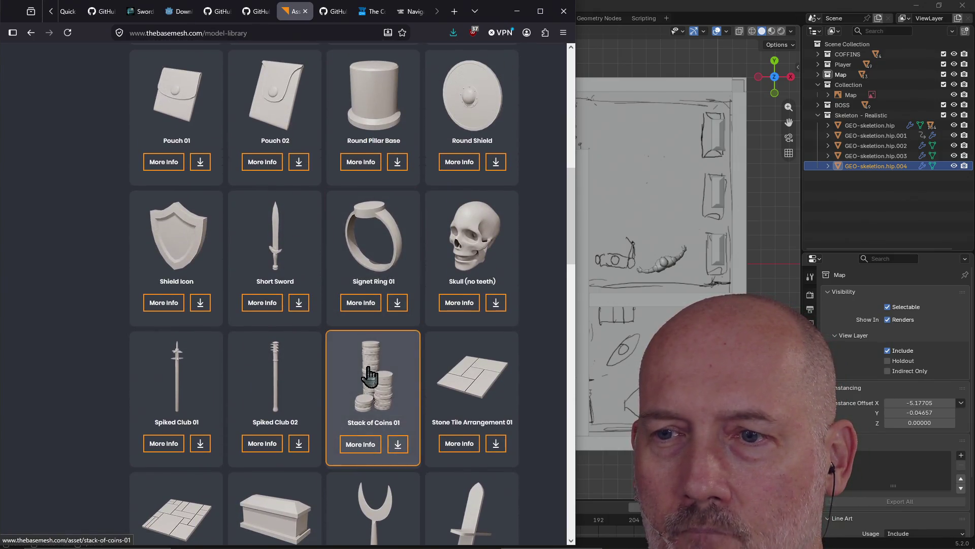
scroll(381, 331, "up", 2)
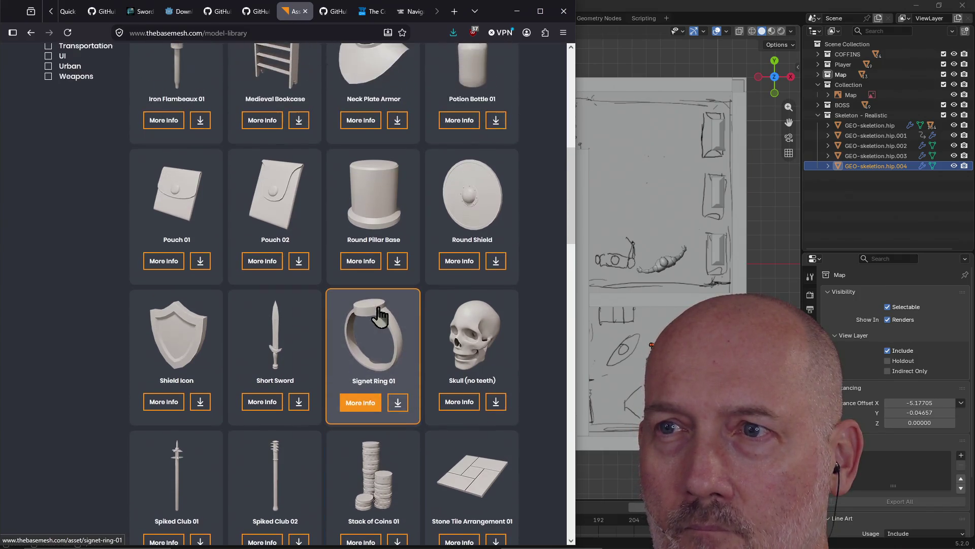
scroll(387, 208, "up", 3)
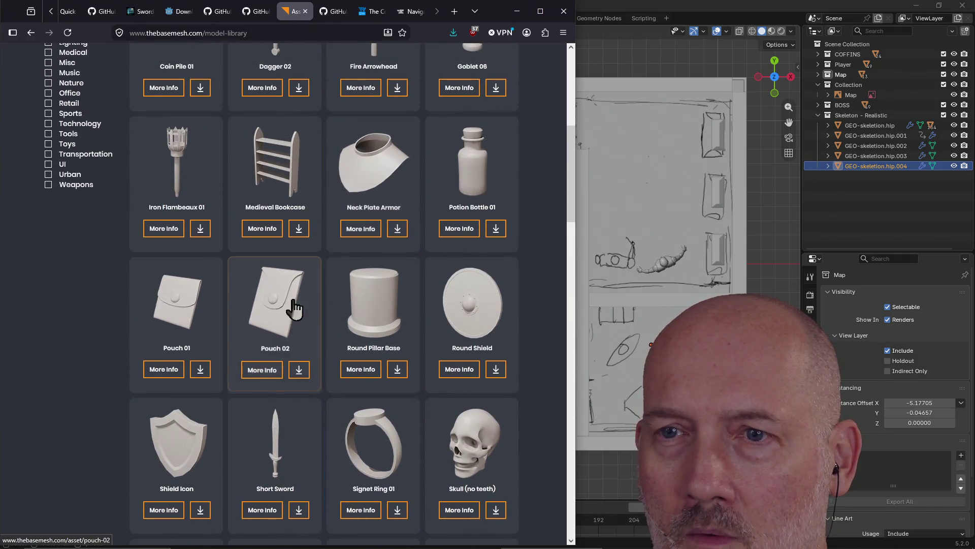
scroll(336, 258, "up", 1)
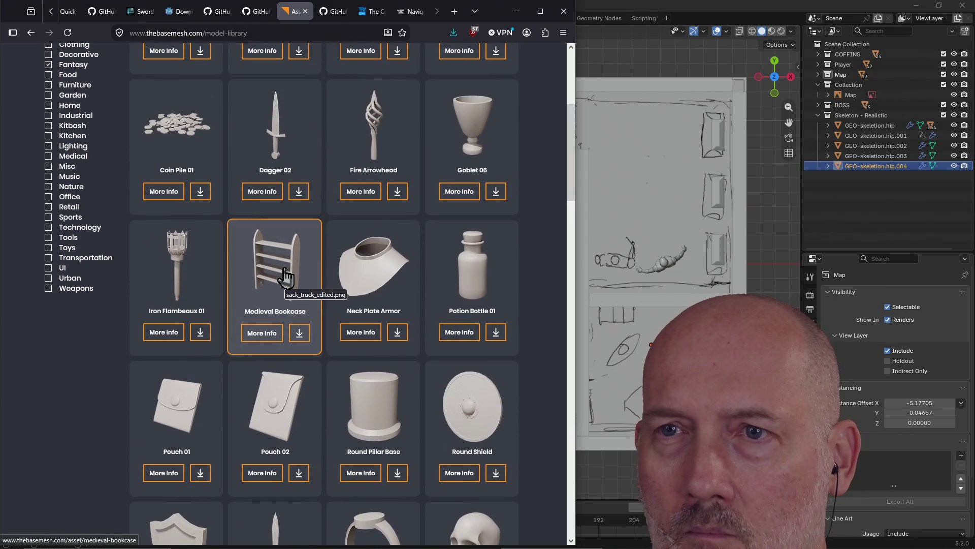
scroll(286, 275, "up", 2)
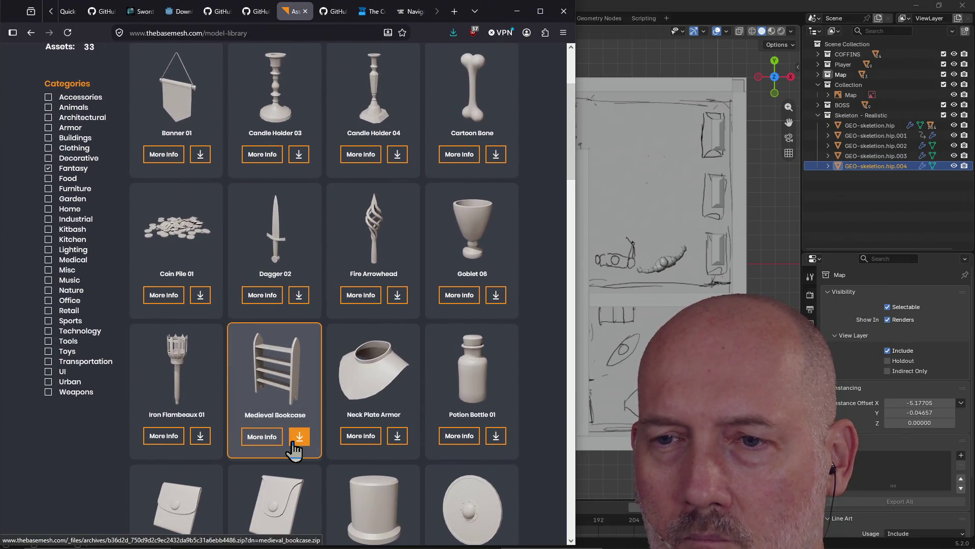
Save medieval_bookcase.zip into the Base_Meshes folder and bring Blender back to the front.
right_click(294, 449)
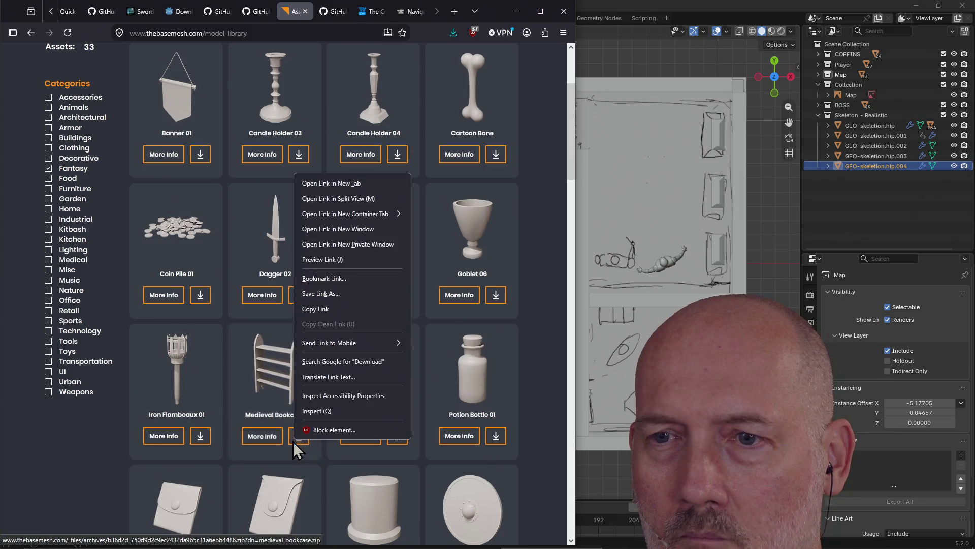
left_click(367, 293)
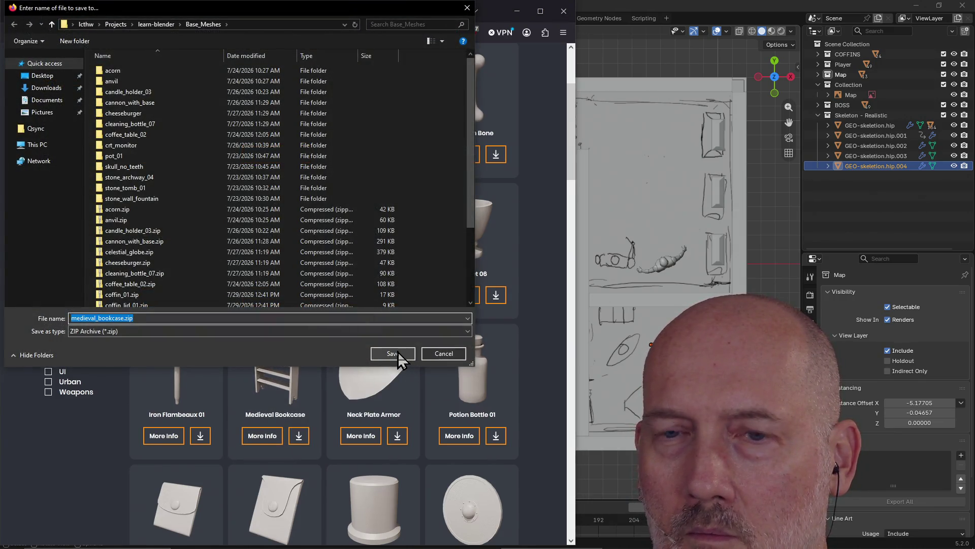
left_click(392, 353)
scroll(445, 258, "up", 3)
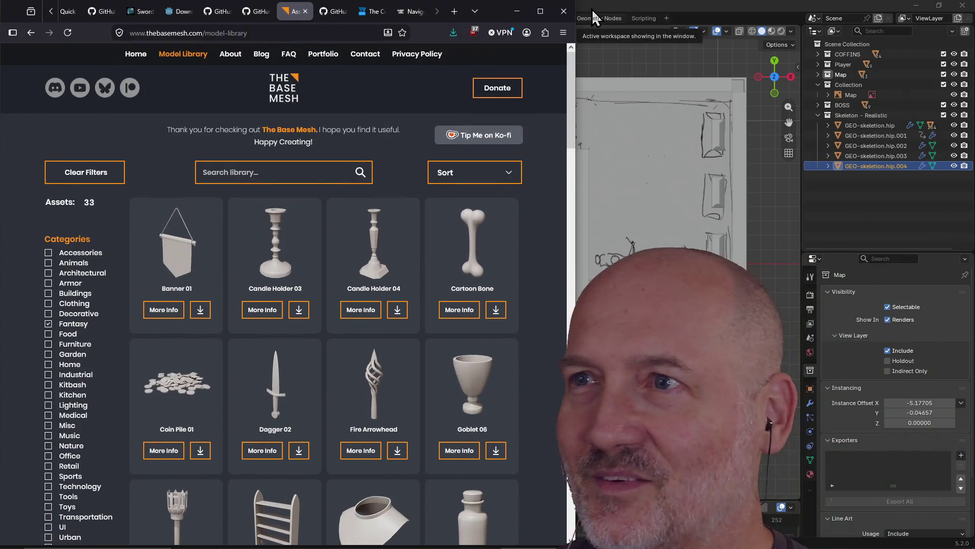
left_click(592, 9)
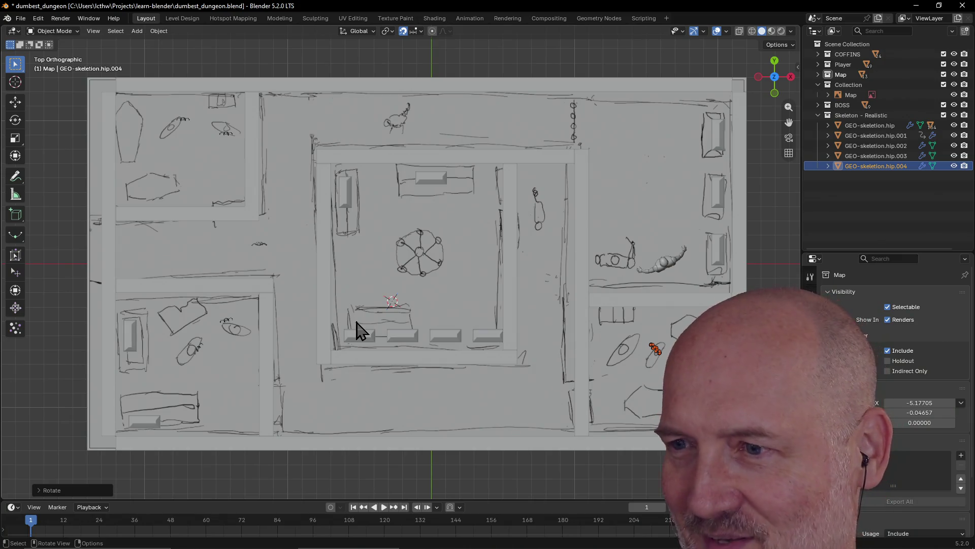
key("alt")
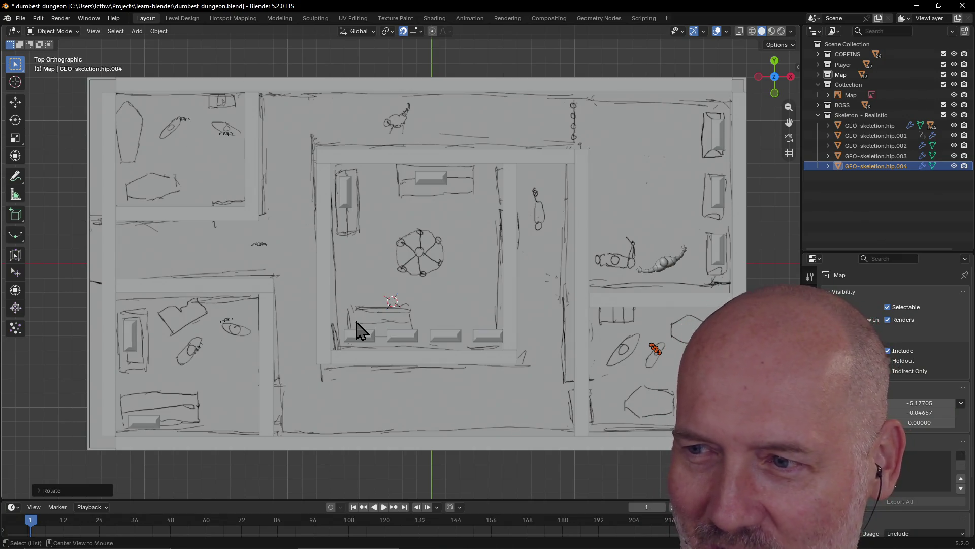
key("alt+Tab")
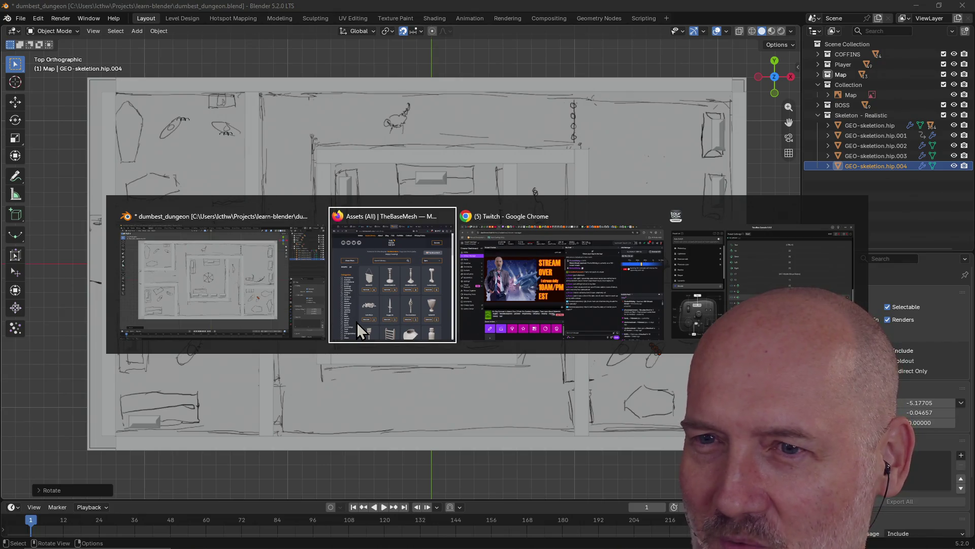
key("alt+Tab")
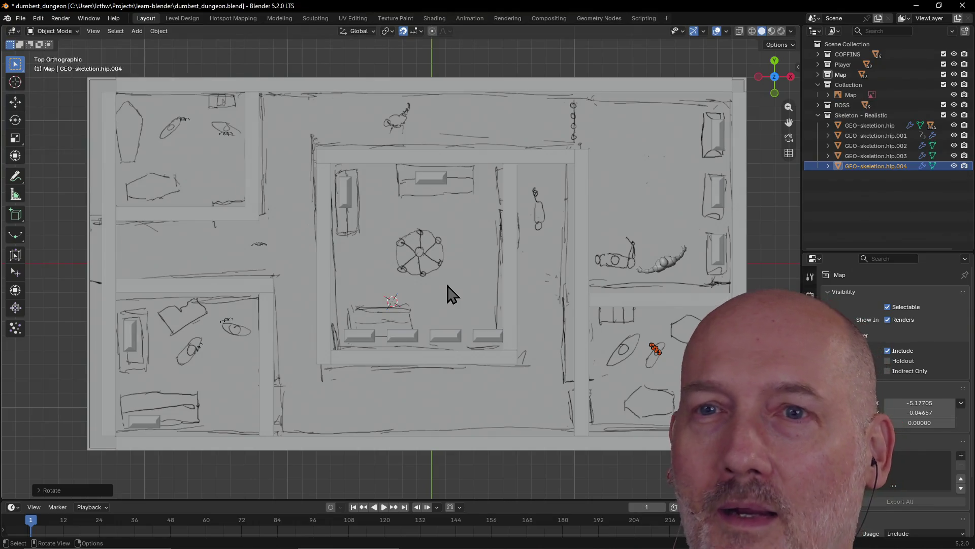
scroll(450, 293, "down", 1)
left_click(187, 19)
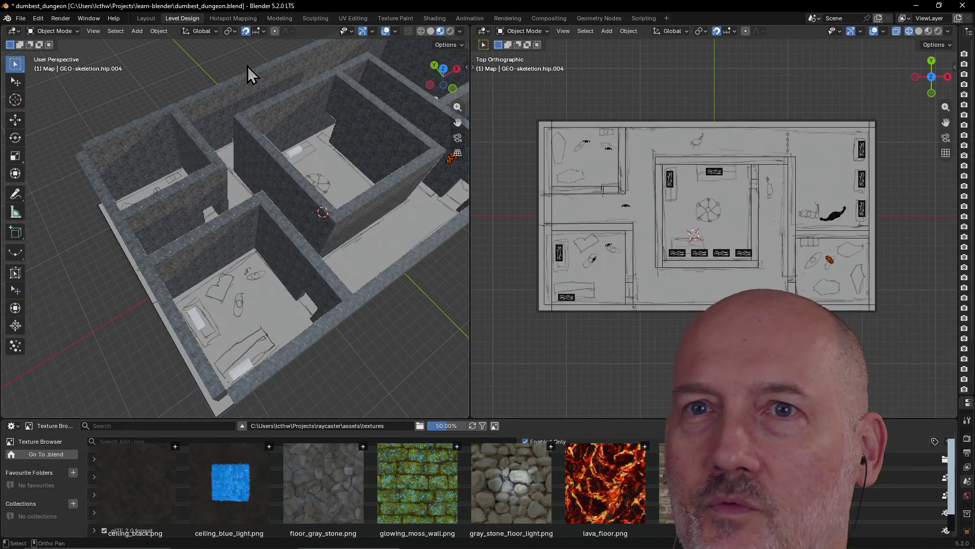
Switch to the Level Design workspace, widen the Outliner and collapse the Map, Player and COFFINS collections.
left_click(135, 22)
left_click(183, 18)
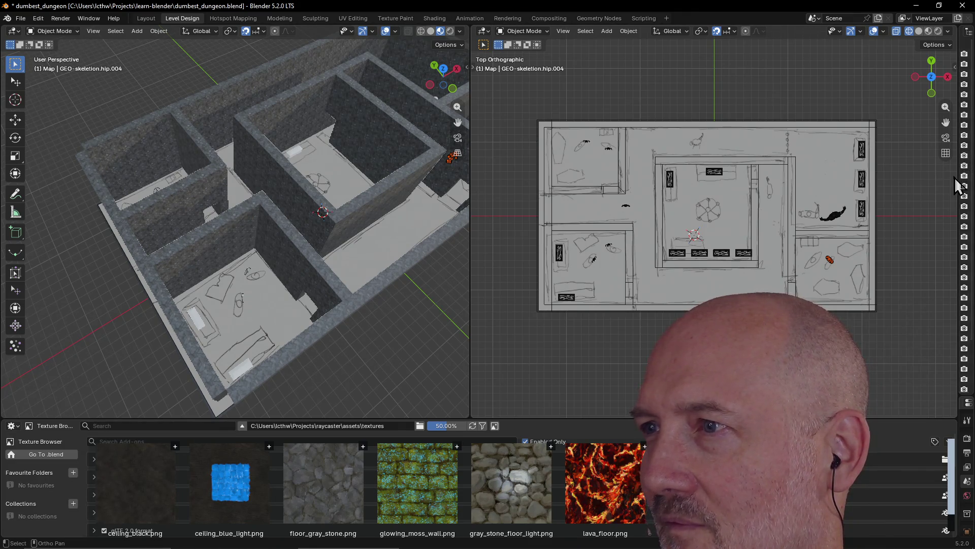
left_click_drag(956, 174, 806, 184)
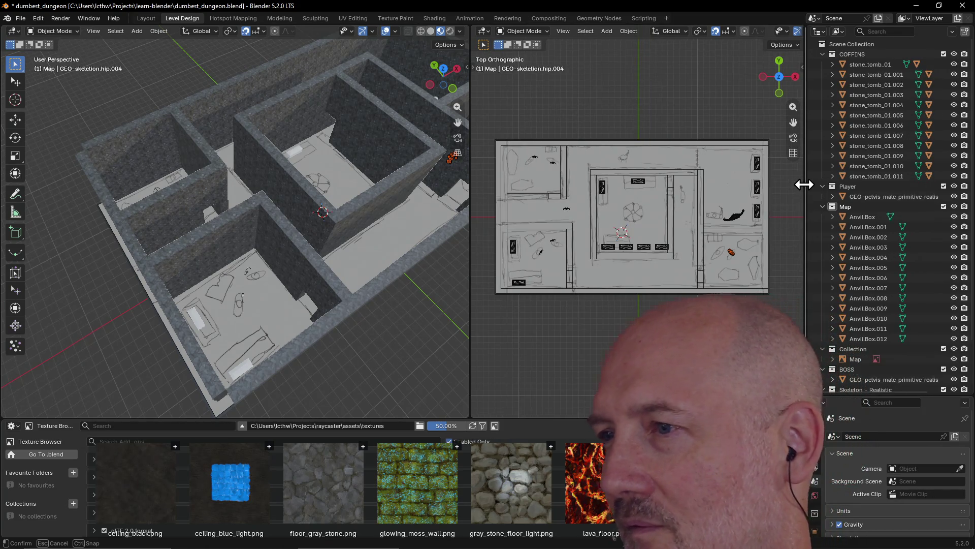
left_click(825, 208)
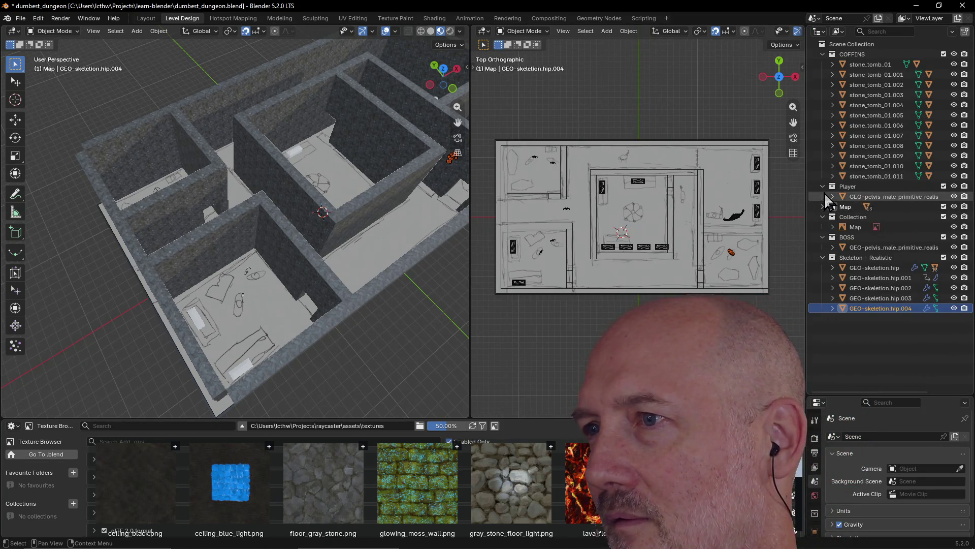
left_click(823, 186)
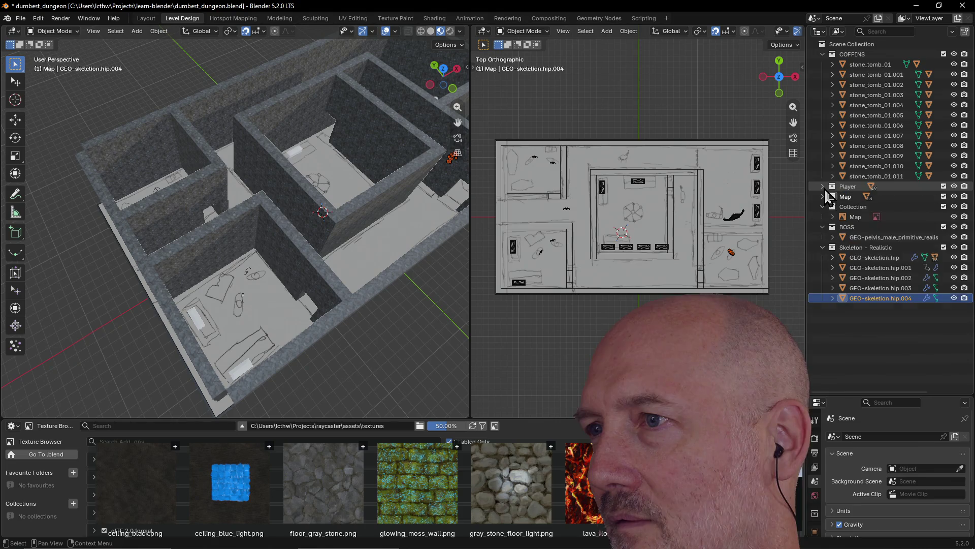
left_click(823, 54)
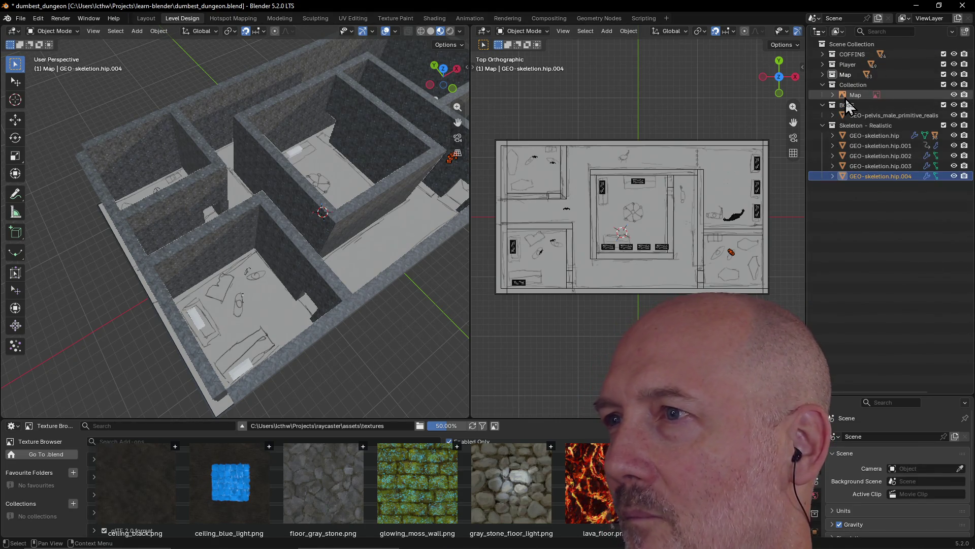
Hide the Map sketch plane in the viewports and resize the dividers to enlarge the views.
left_click(861, 95)
left_click(954, 96)
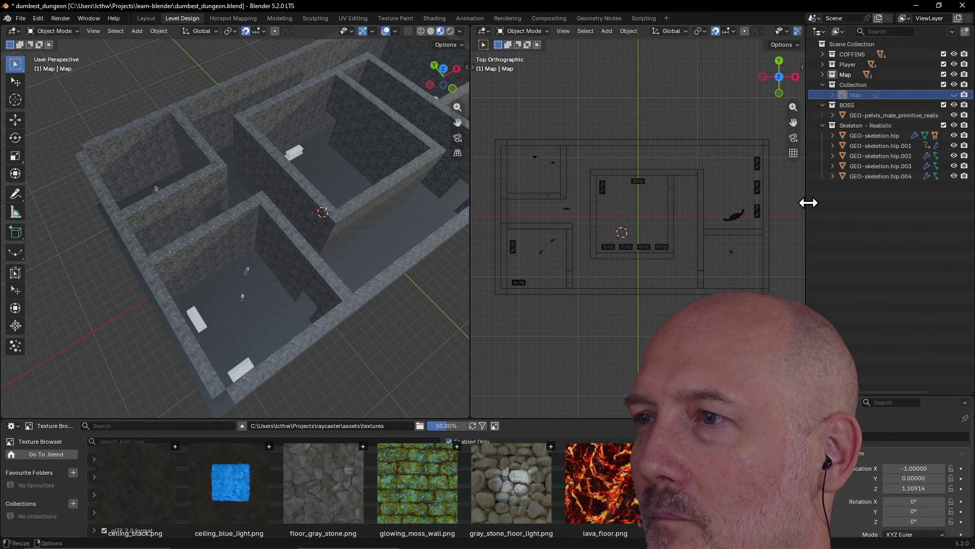
left_click_drag(808, 202, 958, 202)
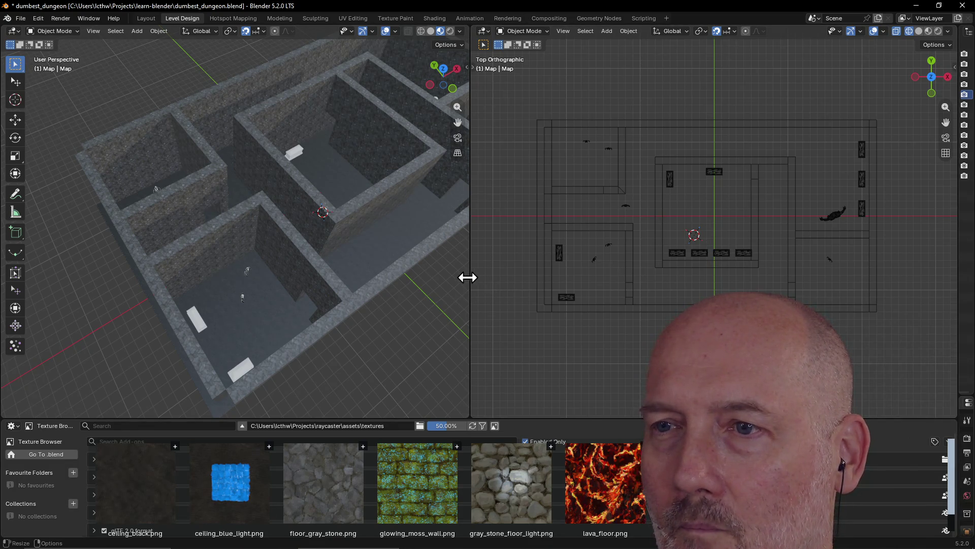
left_click_drag(467, 278, 519, 278)
scroll(302, 277, "up", 4)
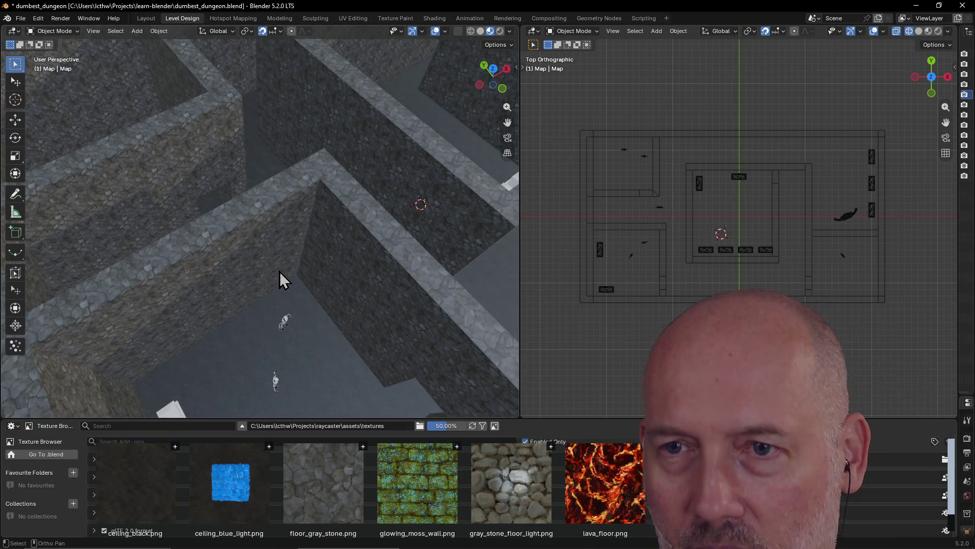
Walk in first person down the corridor into the skeleton room past the two stone tombs.
key("shift+grave")
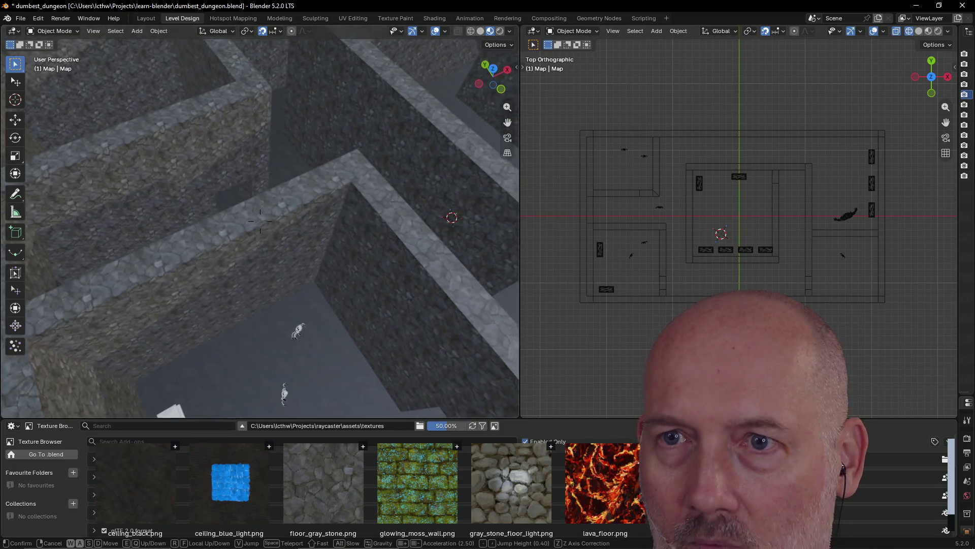
left_click(280, 279)
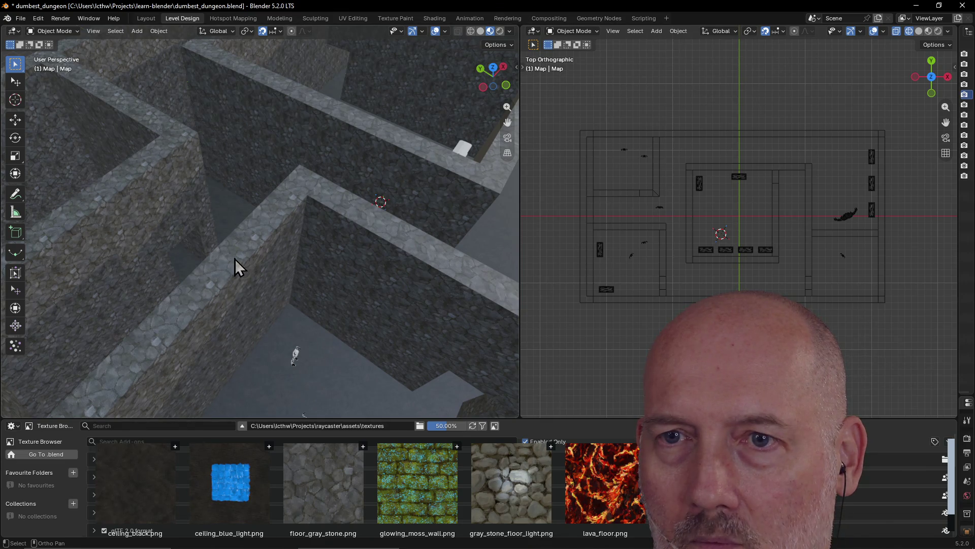
mouse_move(311, 243)
middle_mouse_down()
mouse_move(234, 238)
mouse_move(495, 242)
mouse_move(518, 177)
middle_mouse_up()
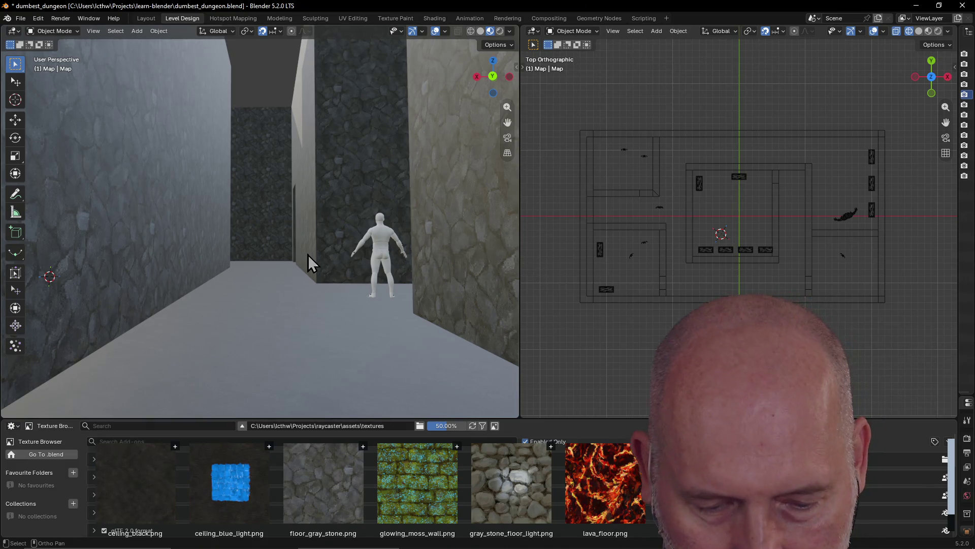
key("shift+grave")
key("w")
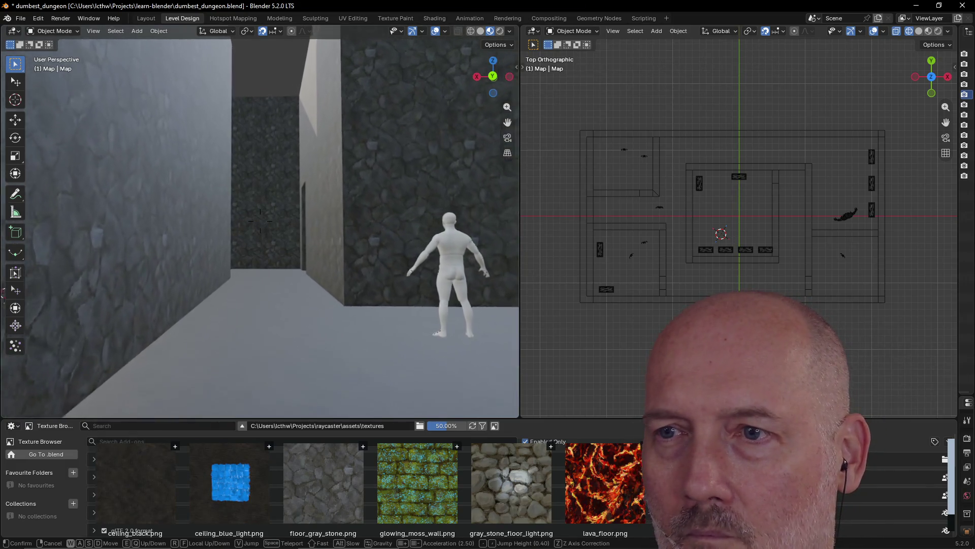
key("w")
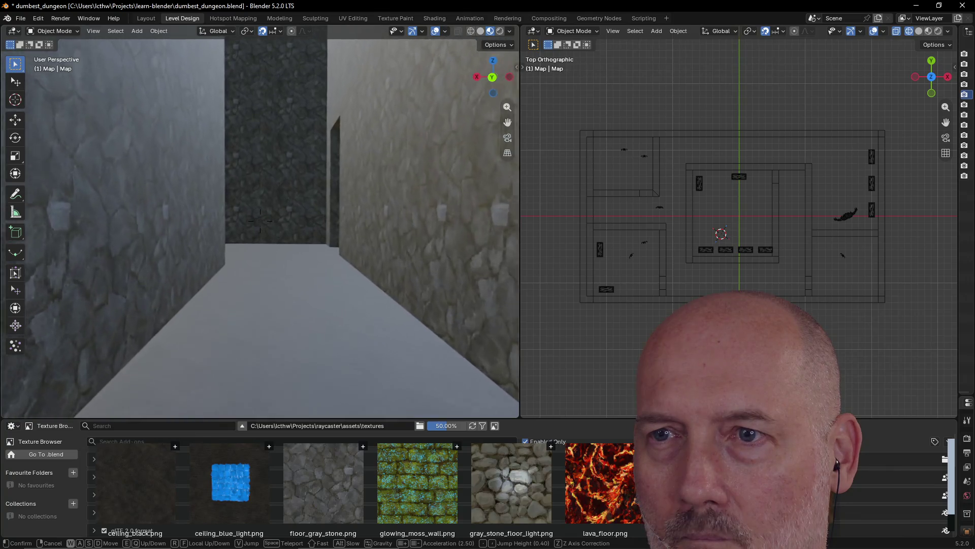
key("w")
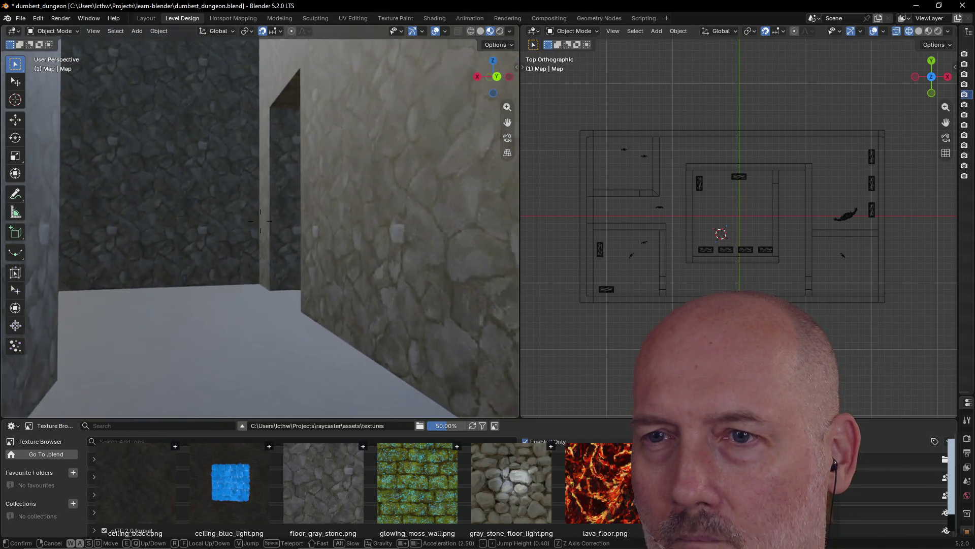
key("w")
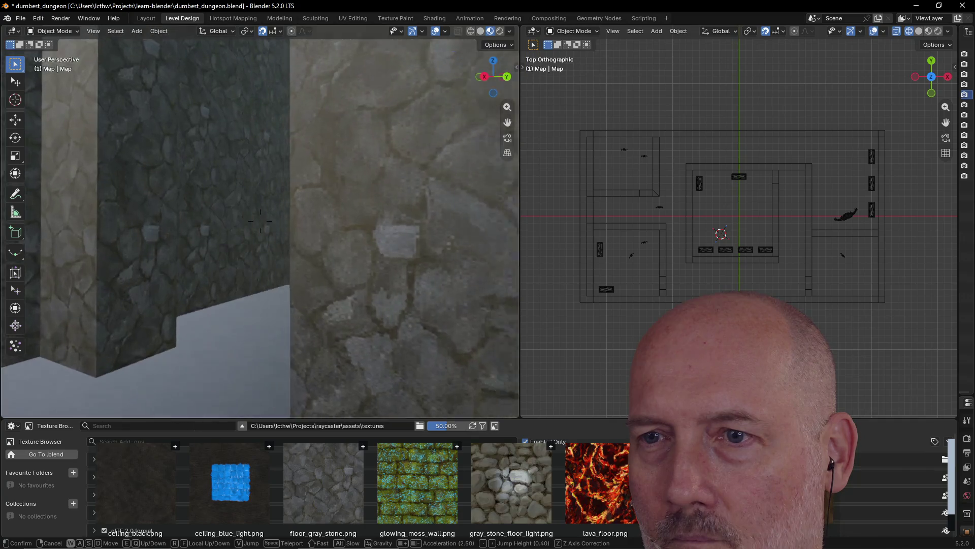
key("w")
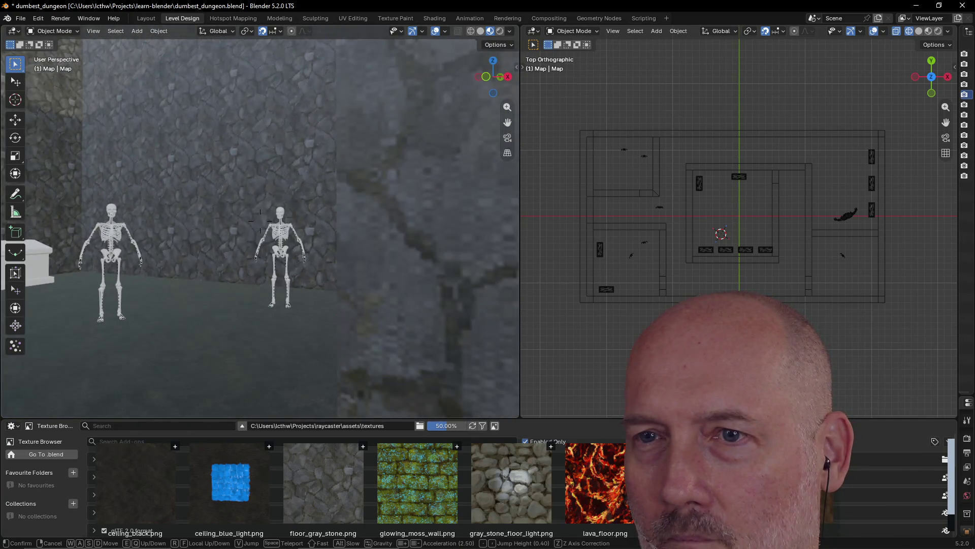
key("w")
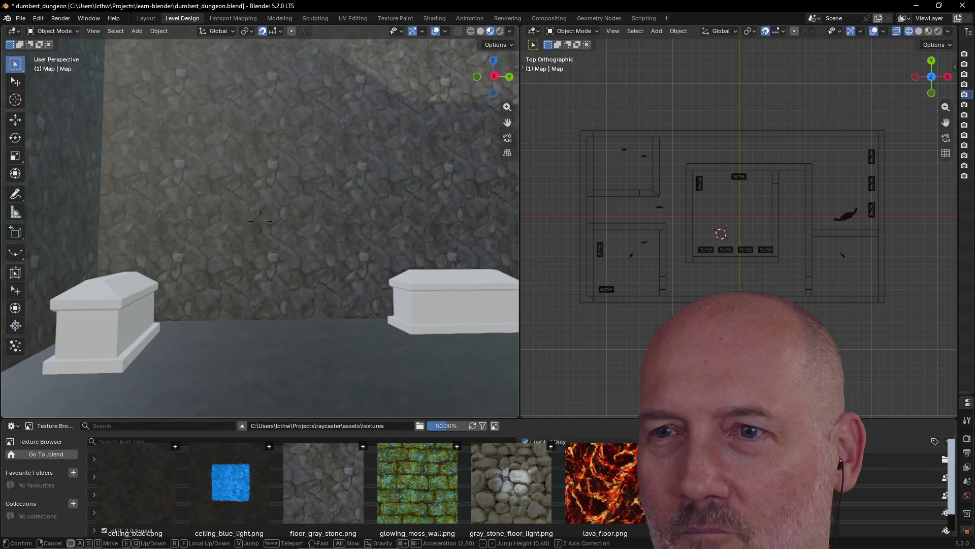
key("w")
key("w")
left_click(238, 288)
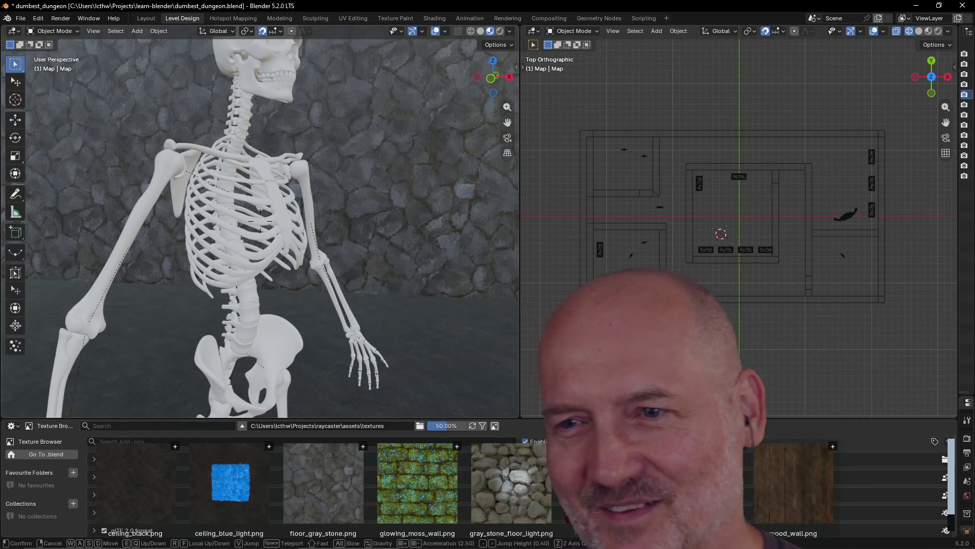
Walk back away from the skeletons down the corridor and through the far doorway.
key("shift+grave")
key("s")
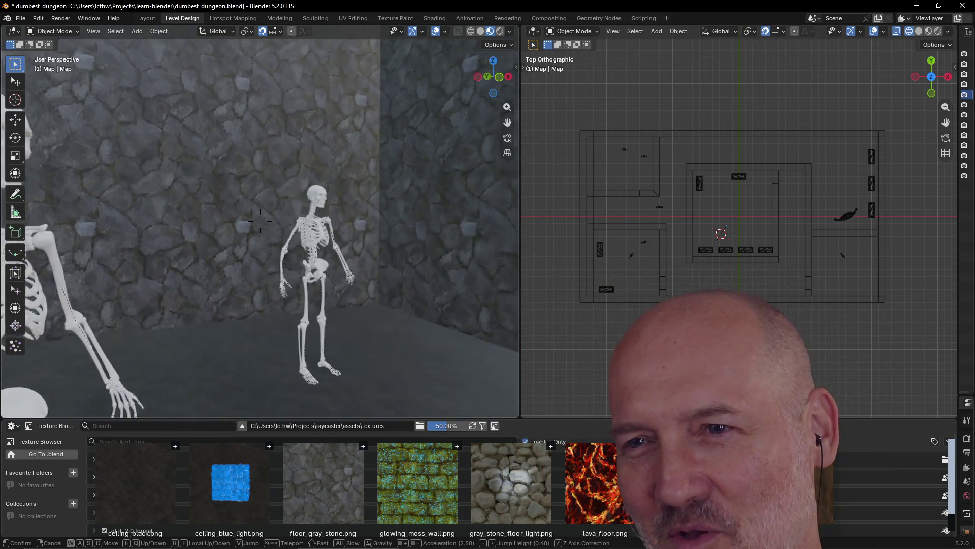
key("w")
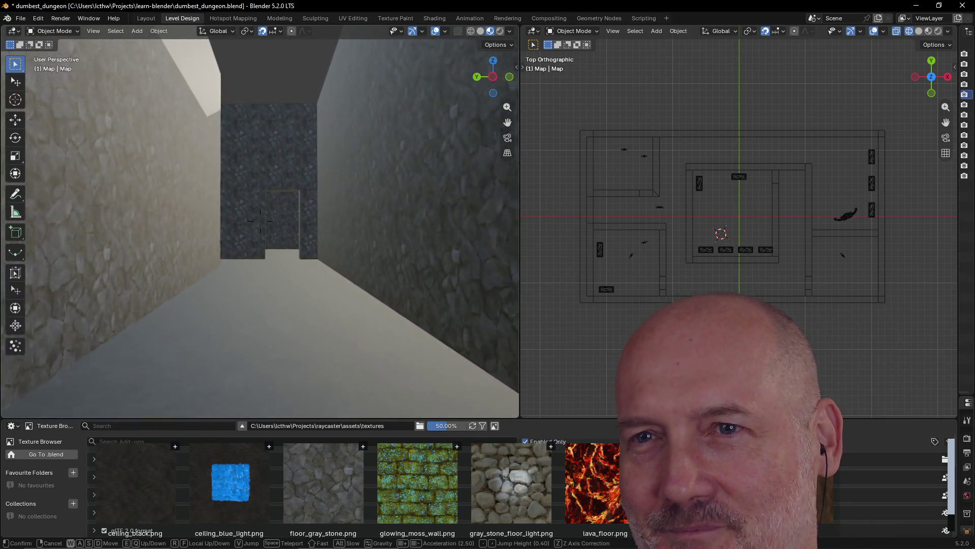
key("w")
key("w")
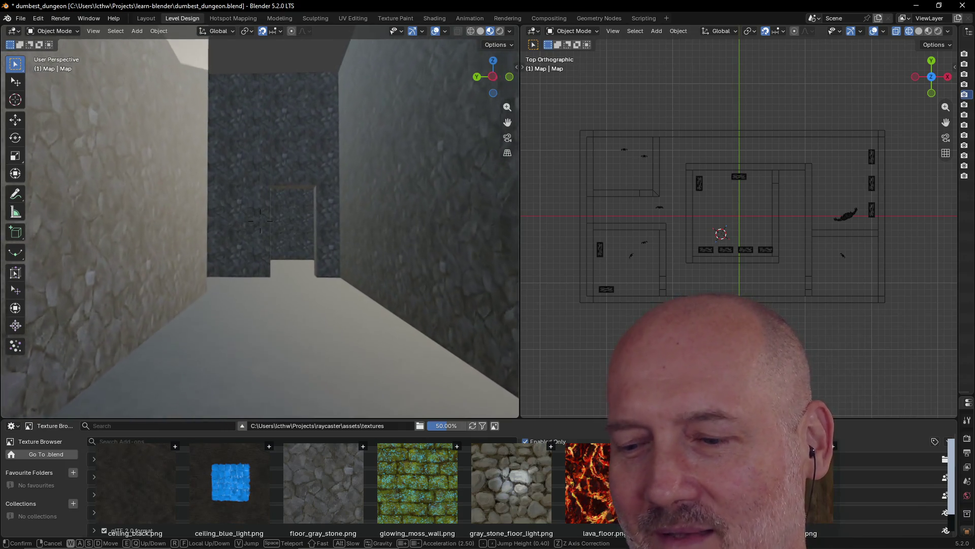
key("w")
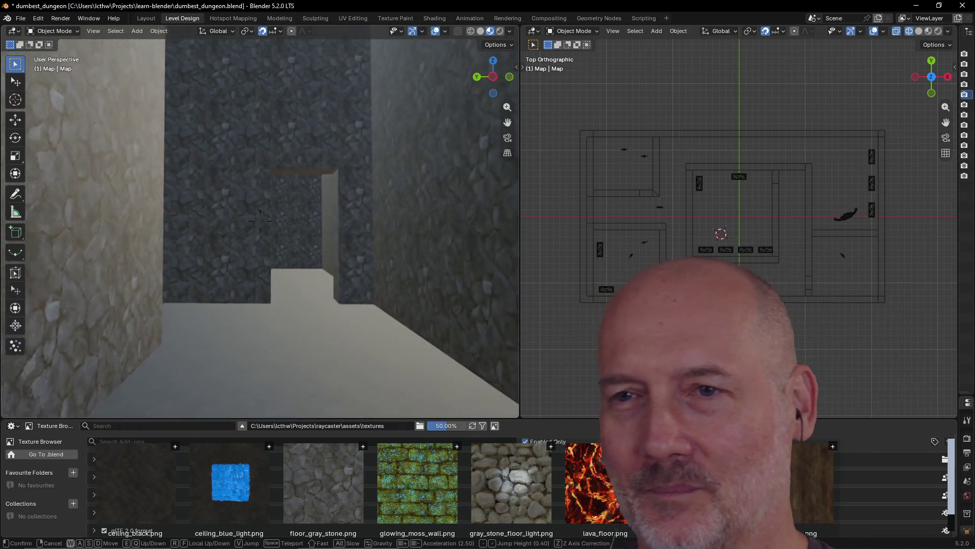
key("w")
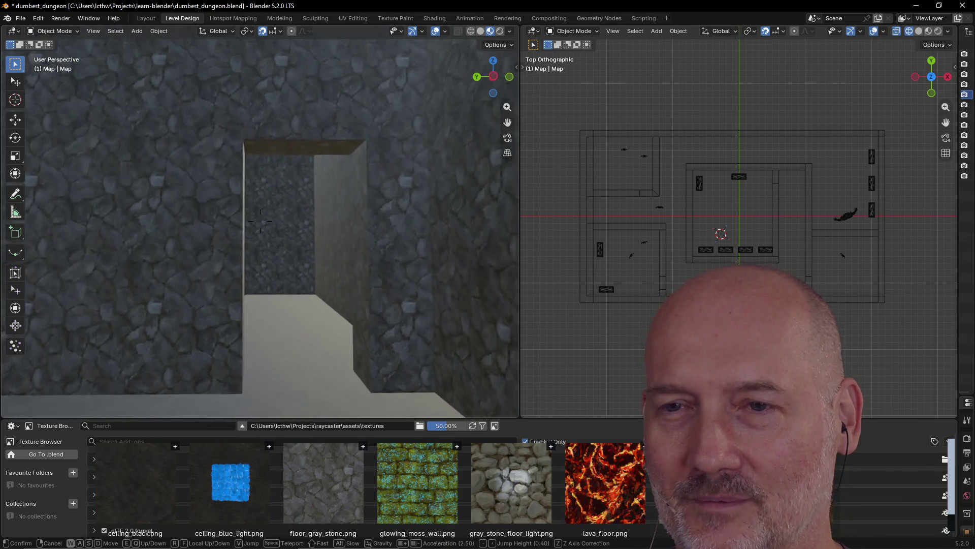
key("w")
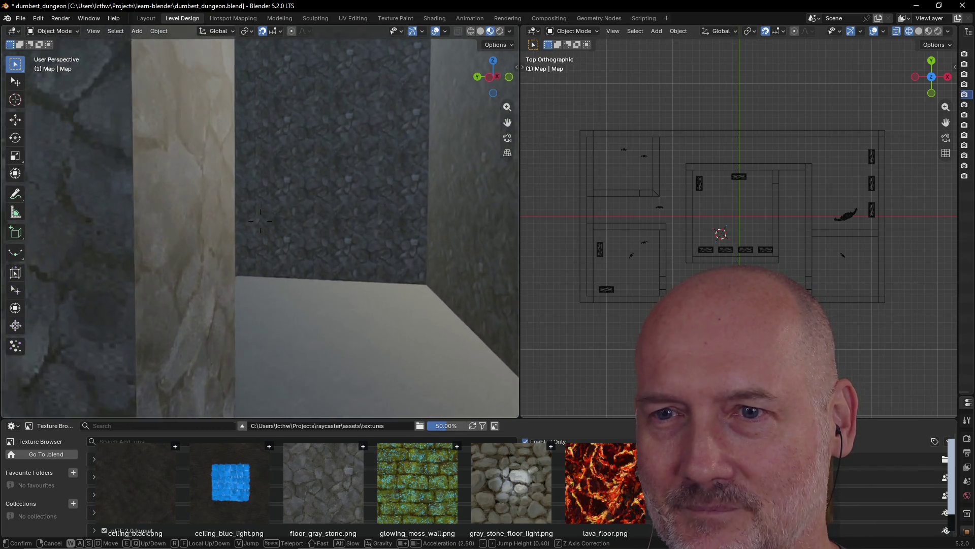
key("w")
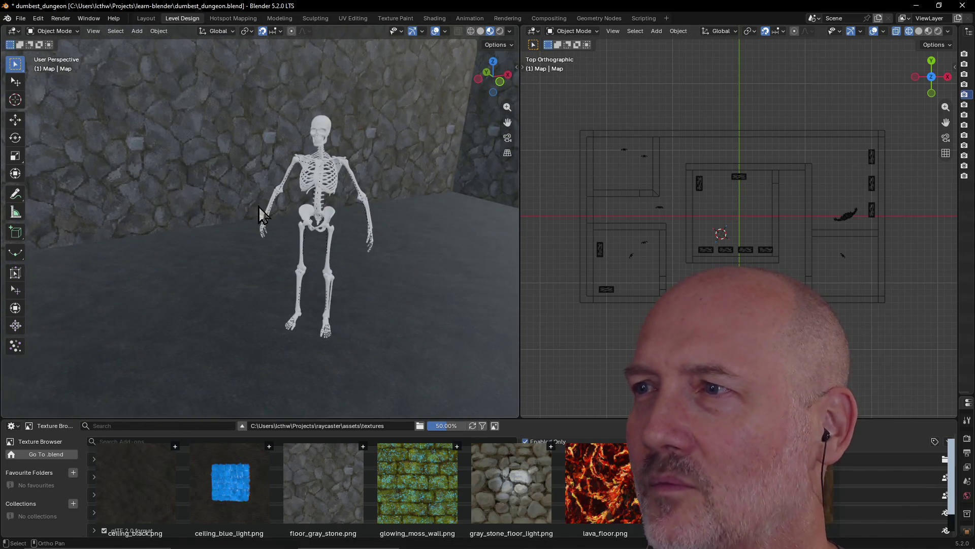
left_click(258, 205)
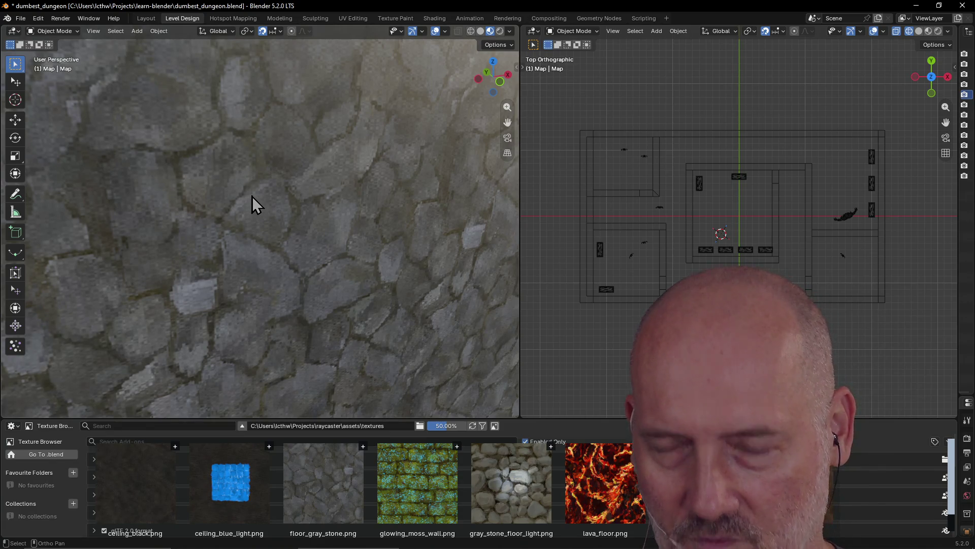
Walk down the stone corridor across the coffin room to the boss figure and end the walk.
key("shift+grave")
key("w")
key("s")
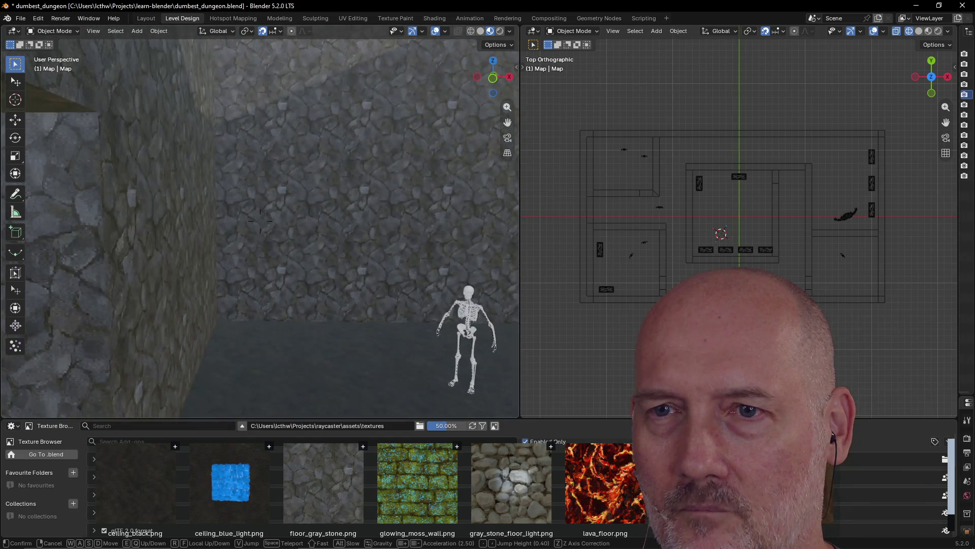
key("w")
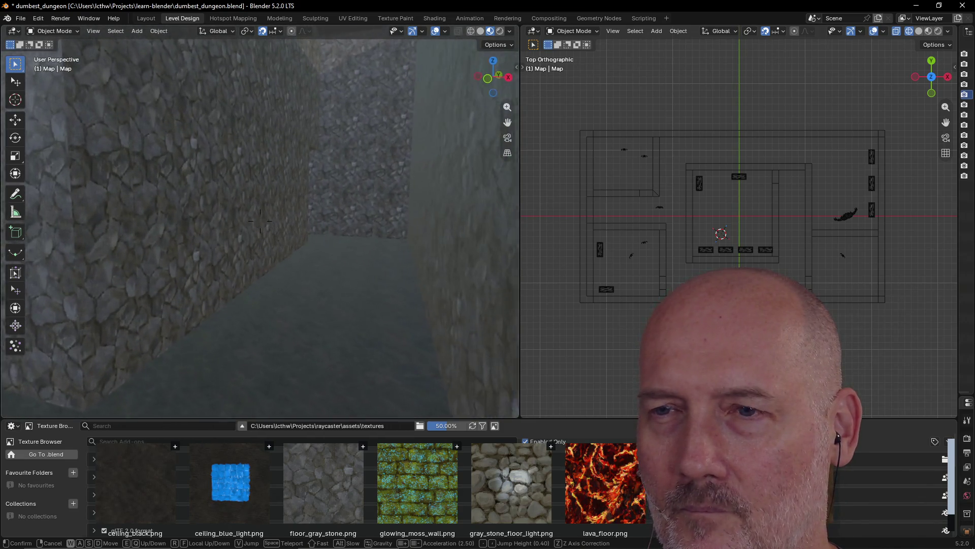
key("w")
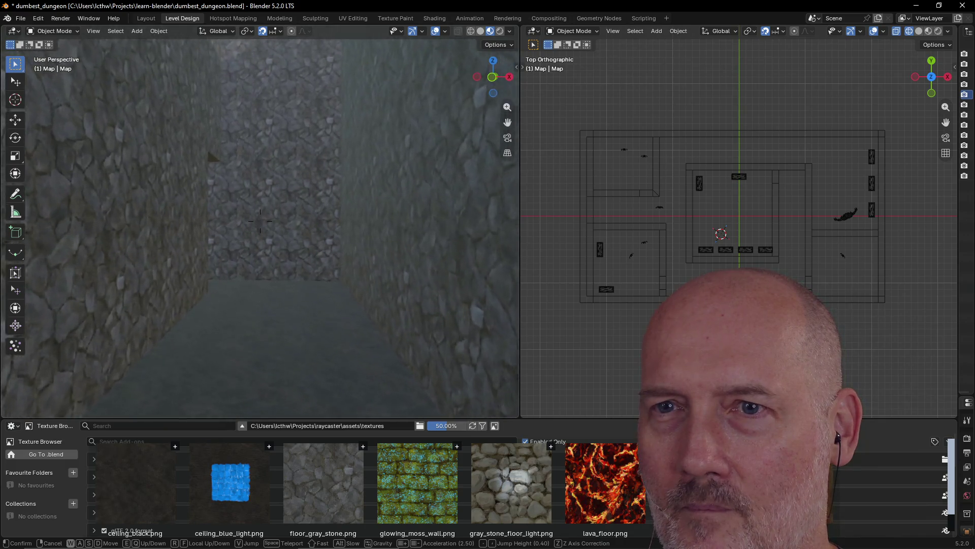
key("w")
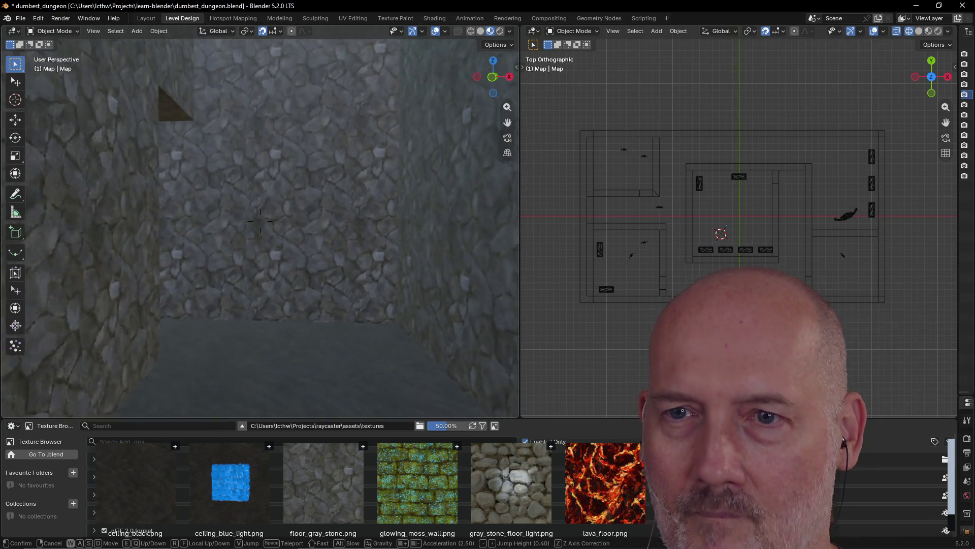
key("w")
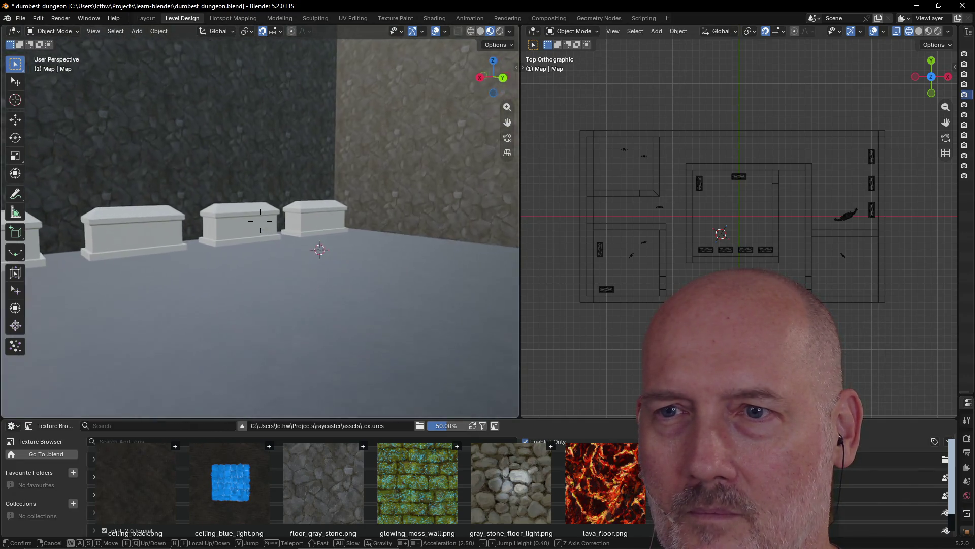
key("w")
key("w")
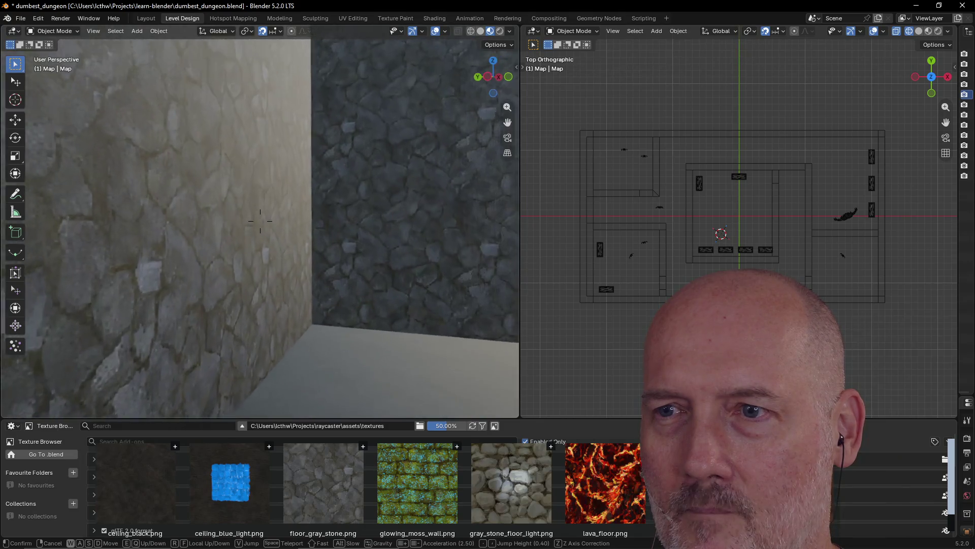
key("w")
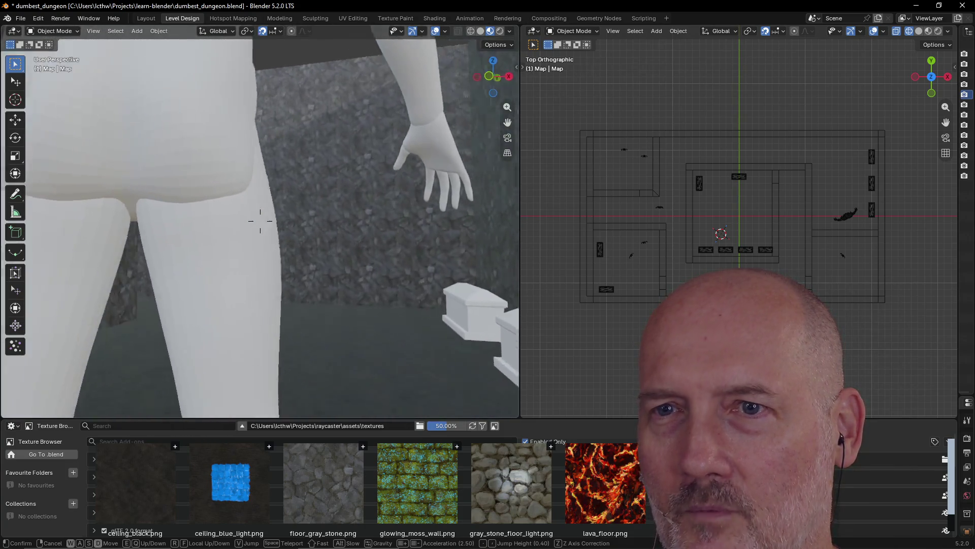
key("s")
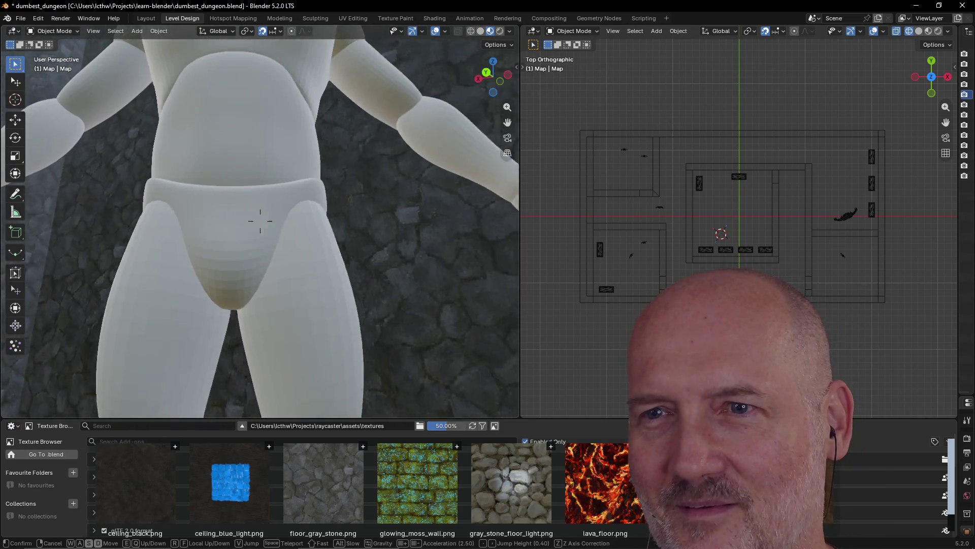
key("s")
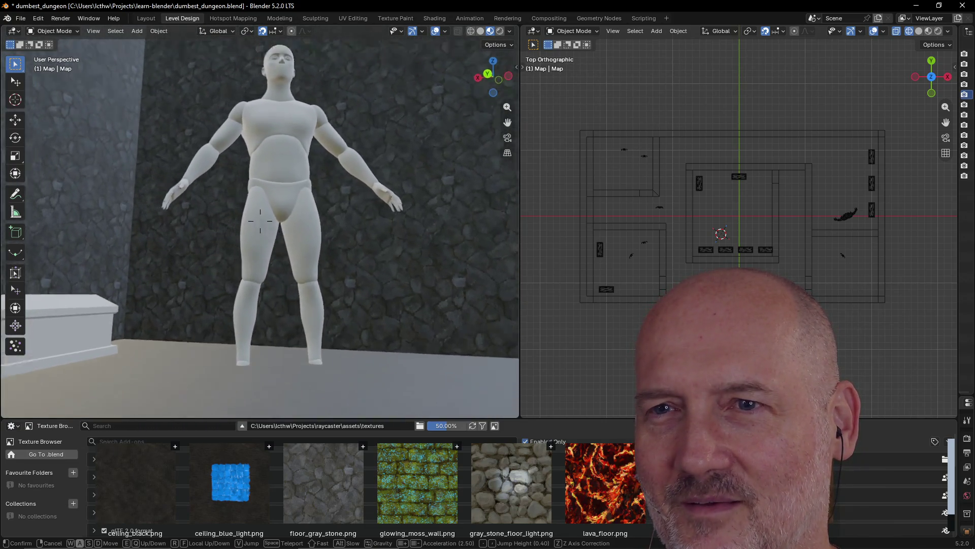
key("w")
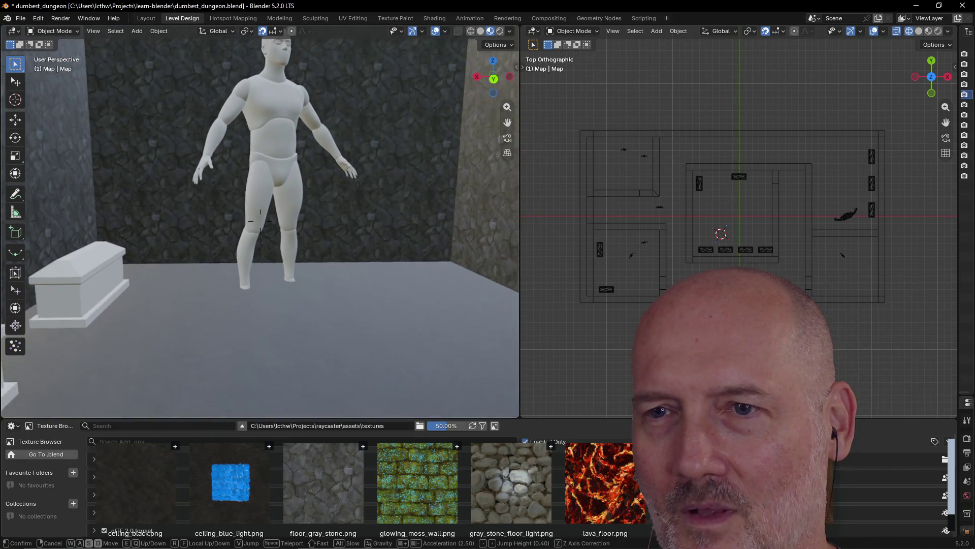
key("s")
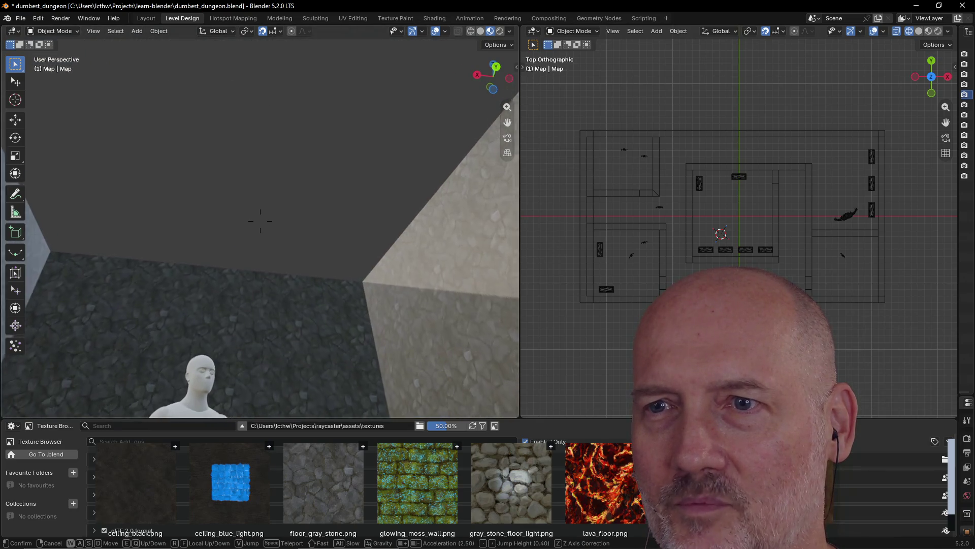
key("w")
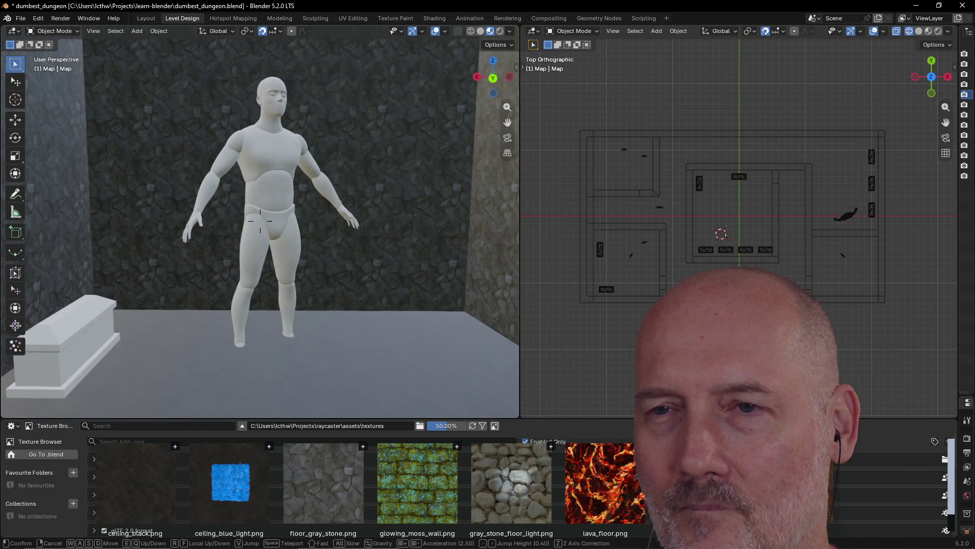
left_click(260, 221)
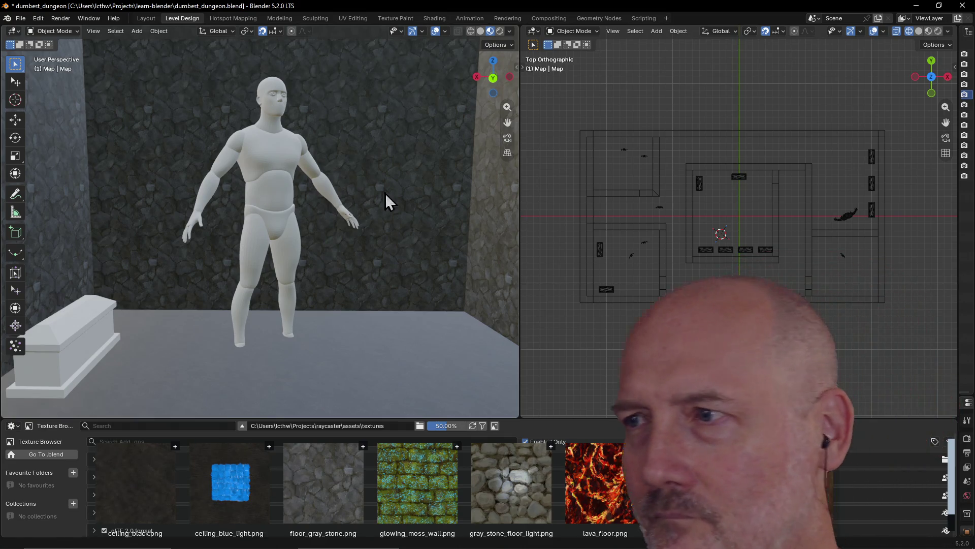
Reveal the Outliner and select the boss figure's pelvis with its whole hierarchy.
left_click_drag(958, 207, 778, 215)
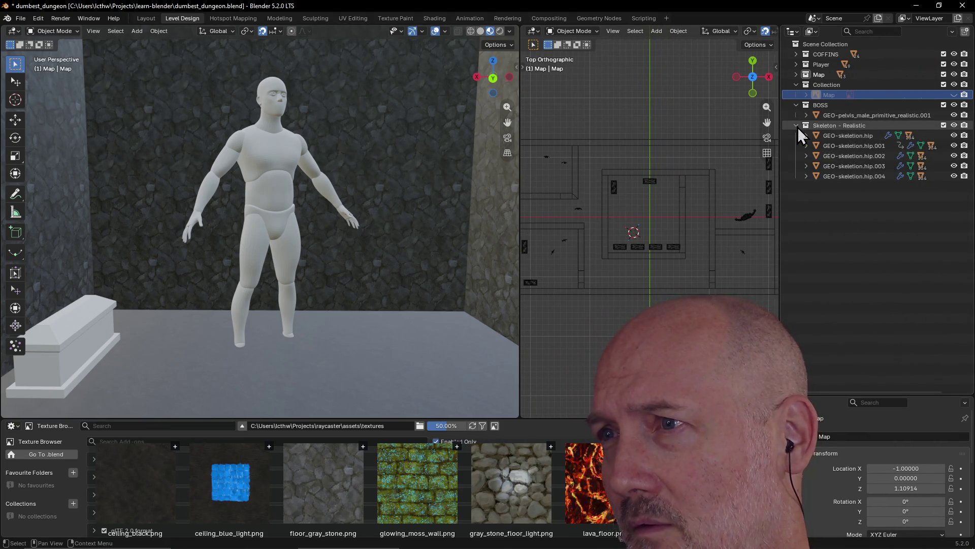
left_click(843, 115)
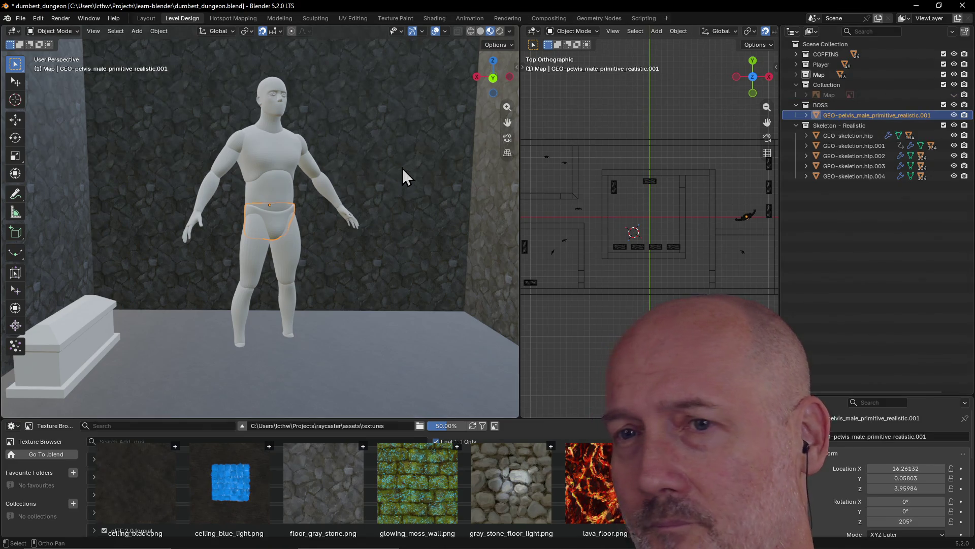
right_click(838, 122)
left_click(838, 121)
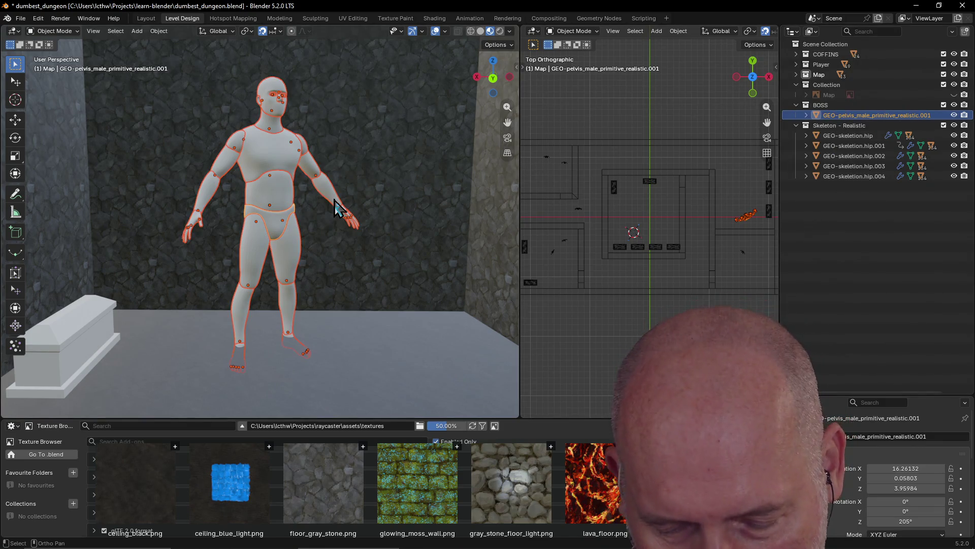
Move the whole boss figure up along Z by about 0.28 units to Z 4.24125.
key("g")
key("z")
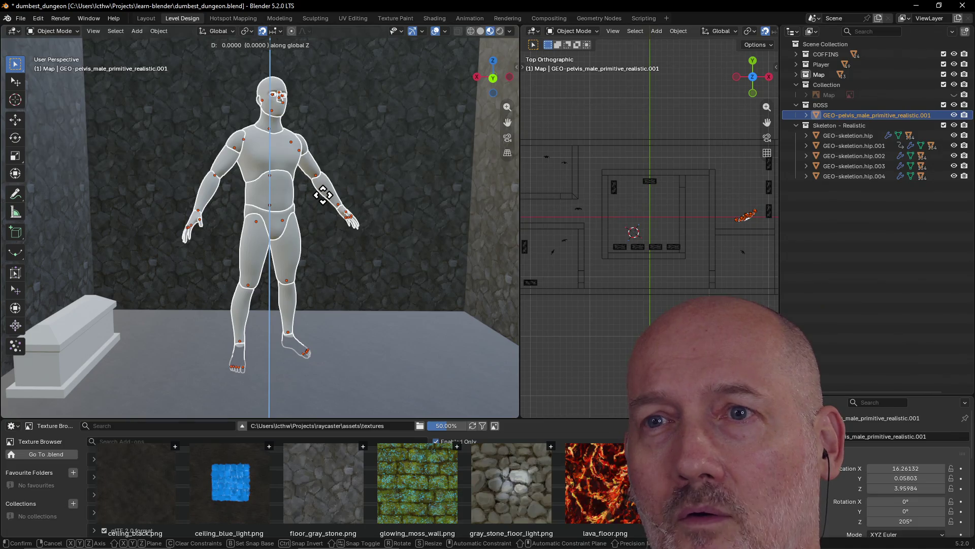
left_click(323, 195)
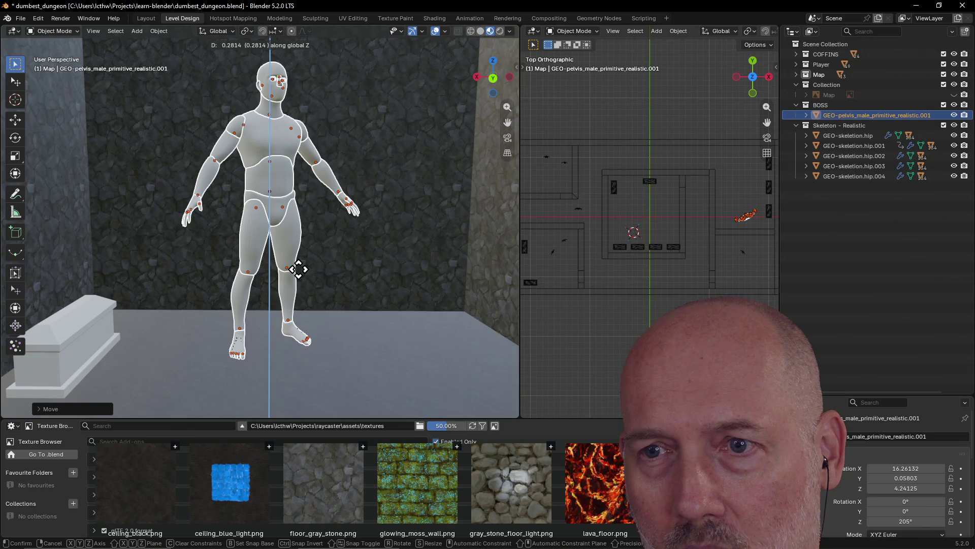
left_click(298, 268)
scroll(344, 279, "down", 3)
scroll(344, 280, "up", 3)
mouse_move(344, 279)
middle_mouse_down()
mouse_move(371, 285)
mouse_move(340, 291)
mouse_move(341, 275)
middle_mouse_up()
Walk past the raised boss figure along the stone corridor, leave walk mode and orbit above the dungeon.
key("shift+grave")
key("w")
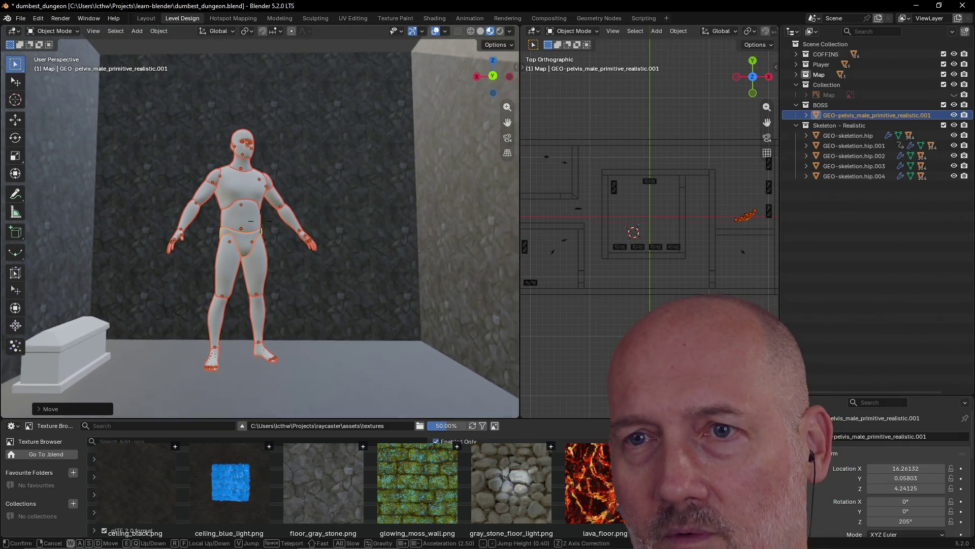
key("w")
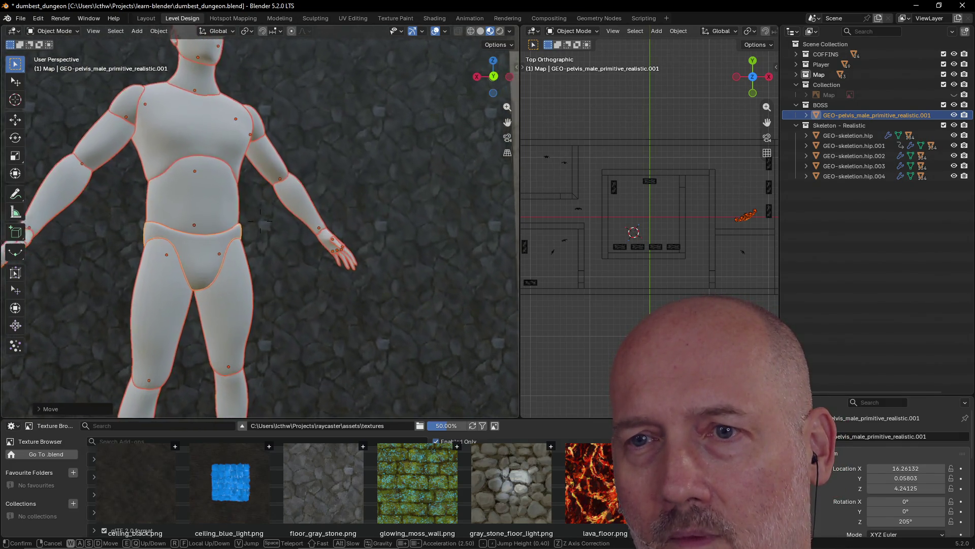
key("w")
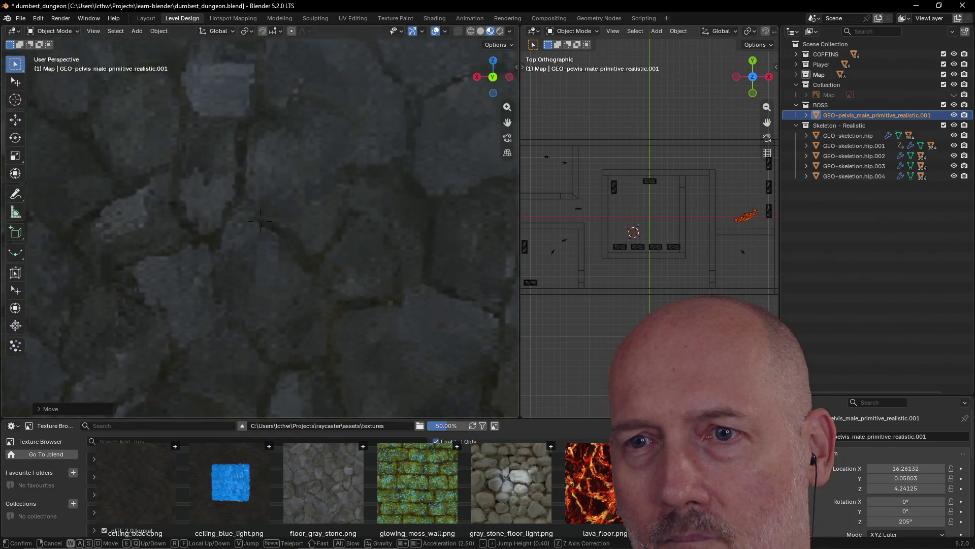
key("w")
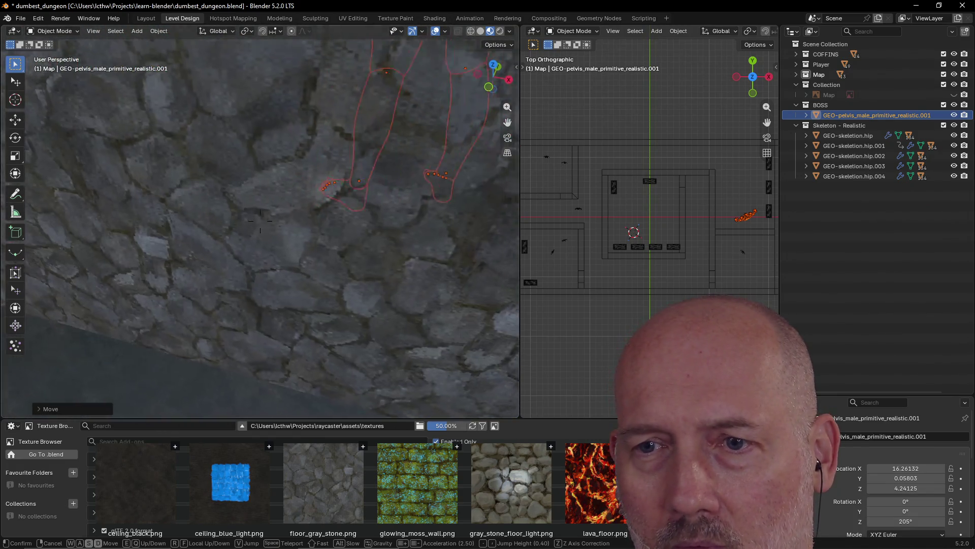
key("w")
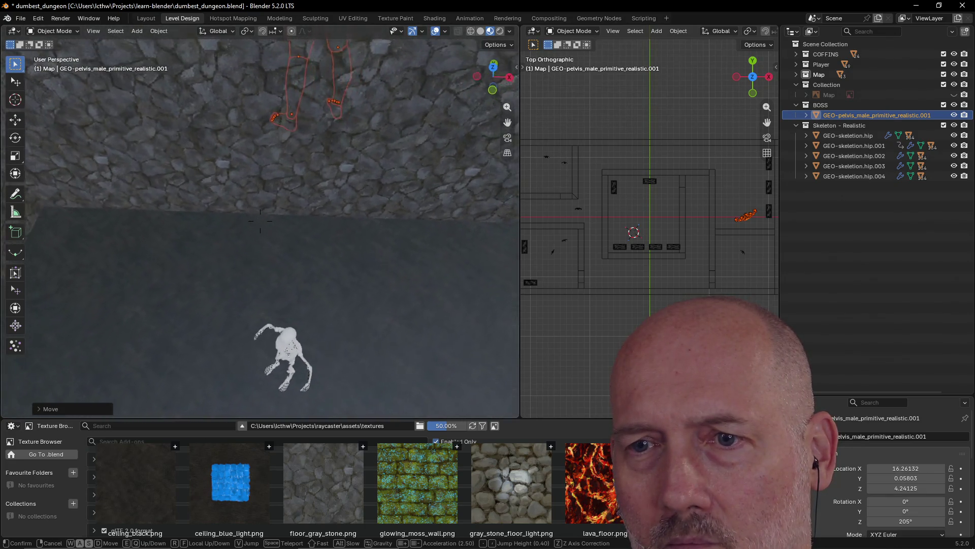
key("w")
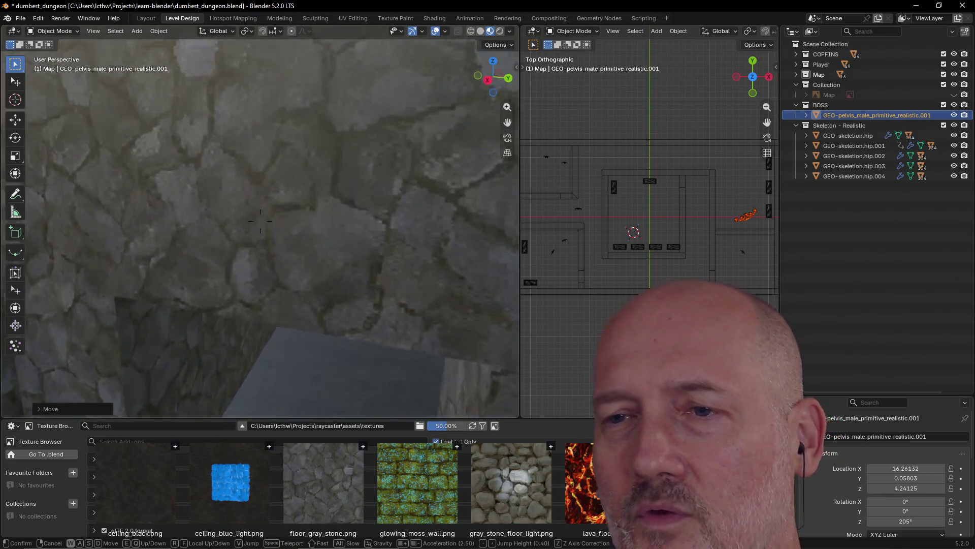
key("w")
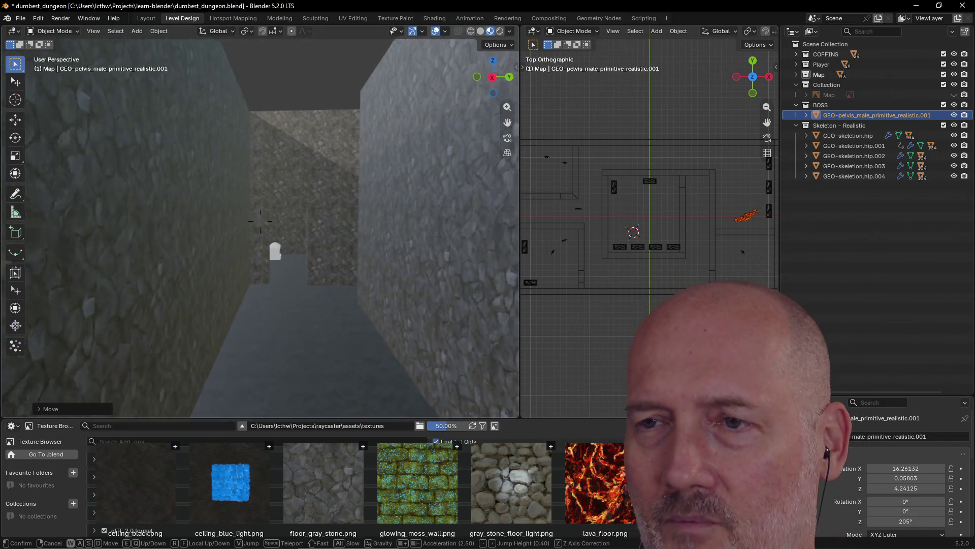
key("Return")
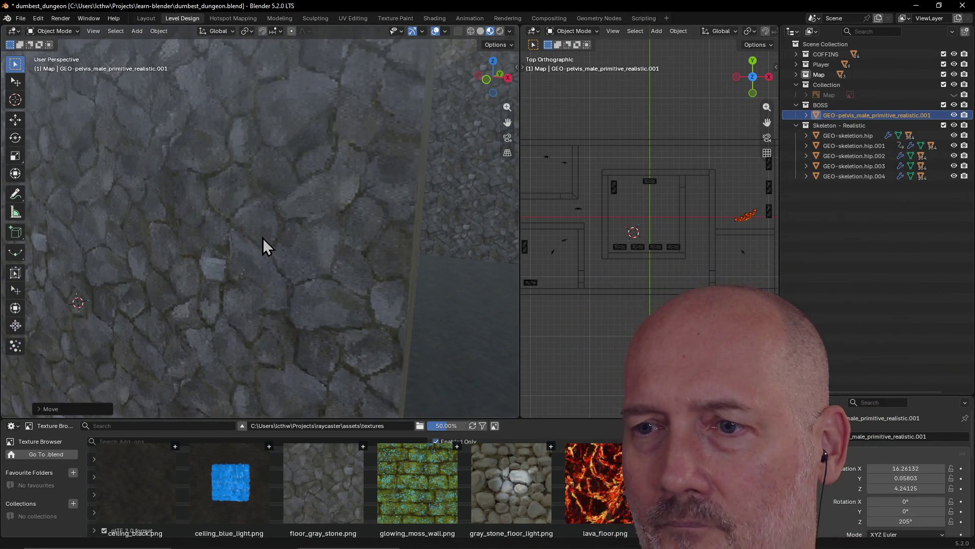
scroll(265, 199, "down", 4)
scroll(265, 199, "down", 2)
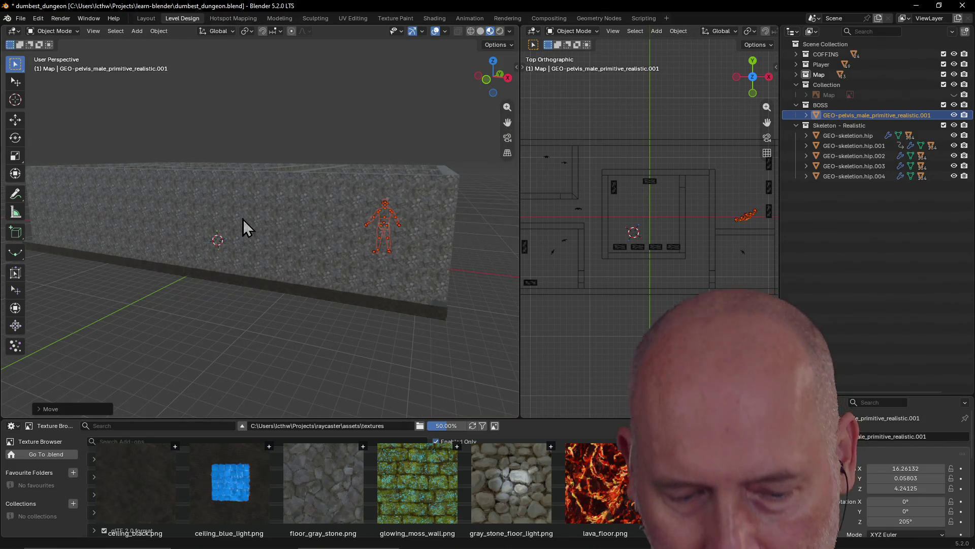
mouse_move(242, 219)
middle_mouse_down()
mouse_move(244, 258)
mouse_move(320, 278)
mouse_move(365, 267)
middle_mouse_up()
Unhide the Map floor image under the dungeon walls and widen the right viewport.
left_click(408, 212)
mouse_move(407, 212)
middle_mouse_down()
mouse_move(292, 228)
mouse_move(261, 211)
mouse_move(257, 196)
mouse_move(261, 224)
mouse_move(483, 214)
middle_mouse_up()
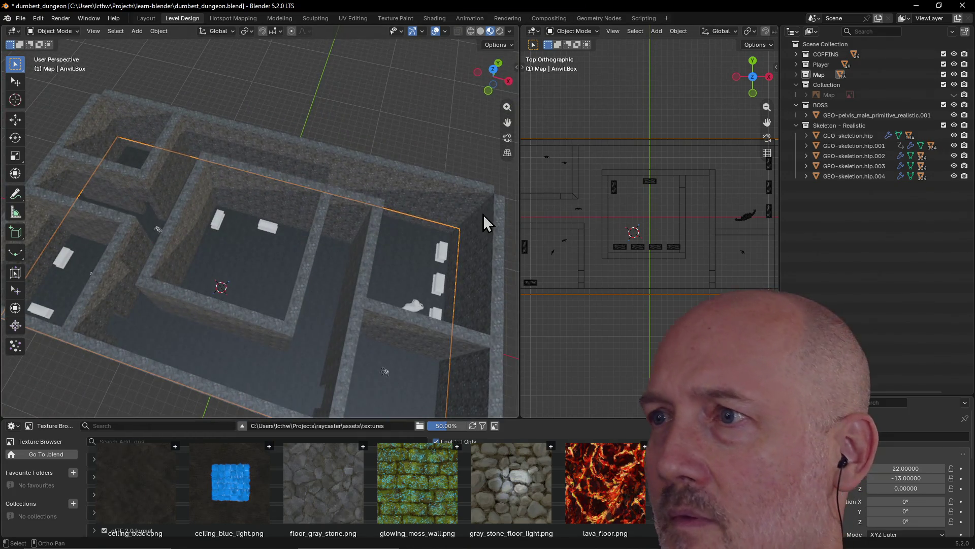
left_click(954, 95)
left_click_drag(782, 151, 963, 146)
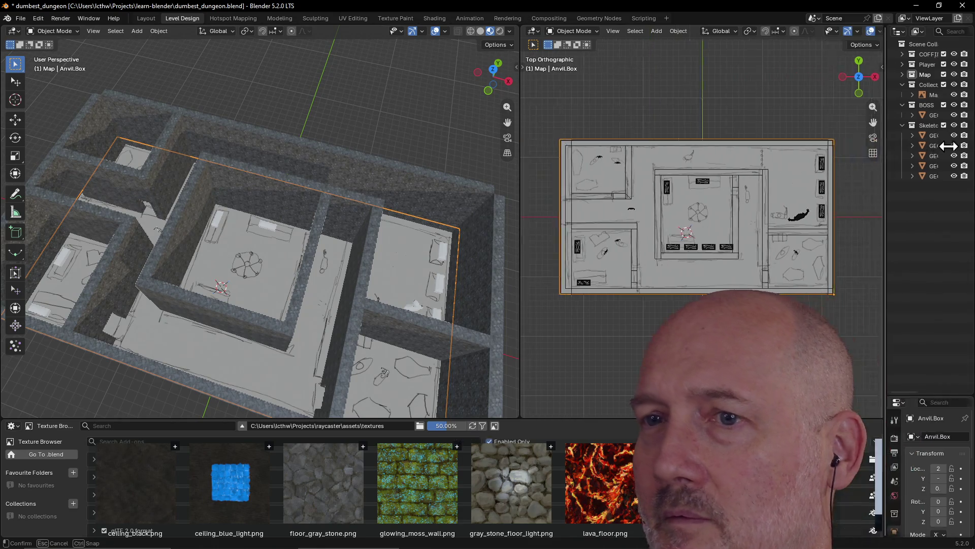
mouse_move(342, 243)
middle_mouse_down()
mouse_move(363, 183)
mouse_move(321, 202)
mouse_move(238, 212)
mouse_move(86, 208)
mouse_move(103, 181)
mouse_move(200, 180)
mouse_move(190, 215)
middle_mouse_up()
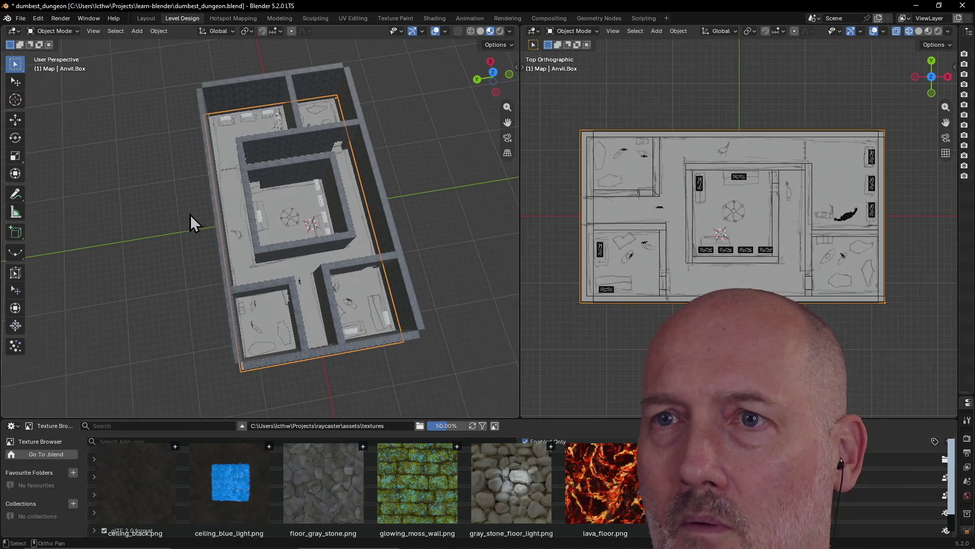
scroll(246, 211, "up", 3)
scroll(221, 191, "up", 2)
scroll(219, 186, "up", 2)
scroll(96, 207, "down", 1)
scroll(384, 222, "down", 3)
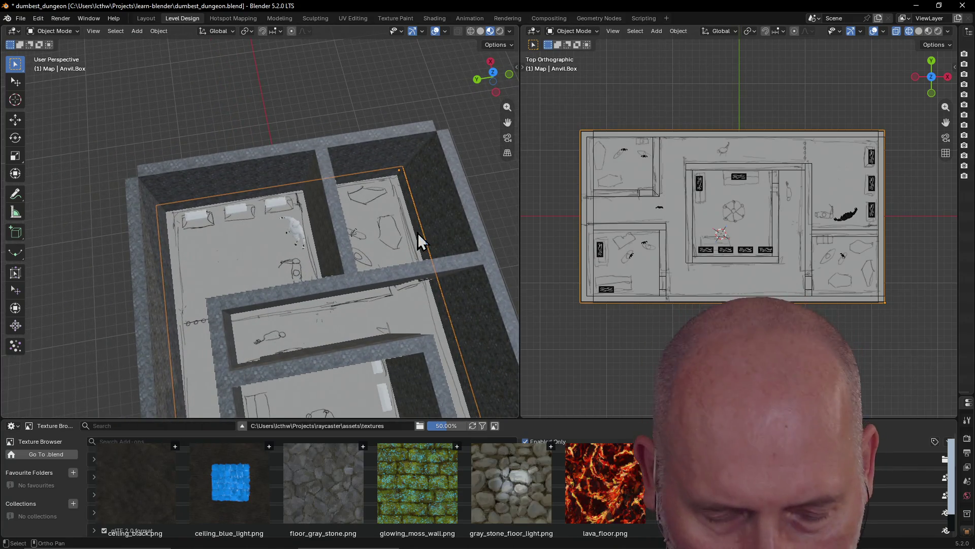
Switch to Top view to see the whole hand-drawn map from directly above.
key("grave")
left_click(409, 177)
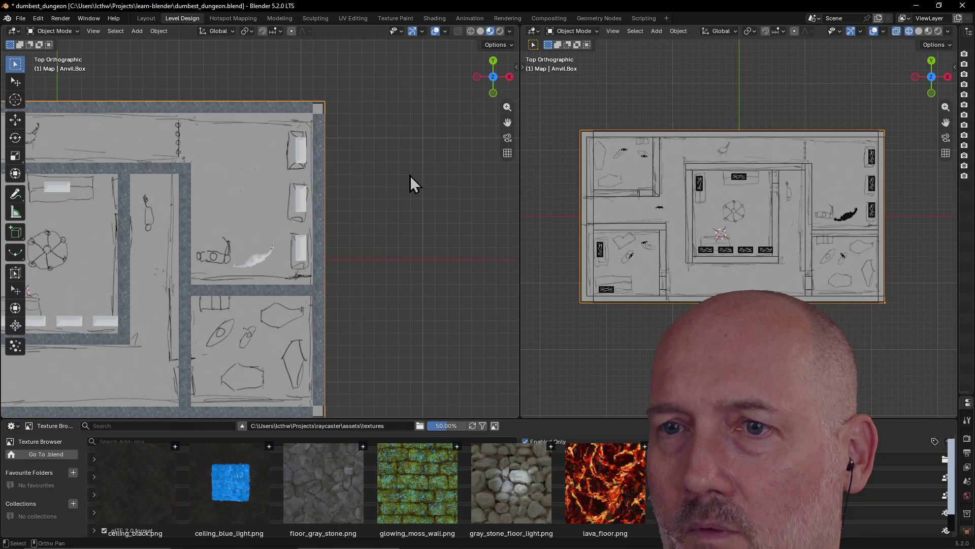
scroll(298, 255, "down", 2)
scroll(298, 255, "up", 2)
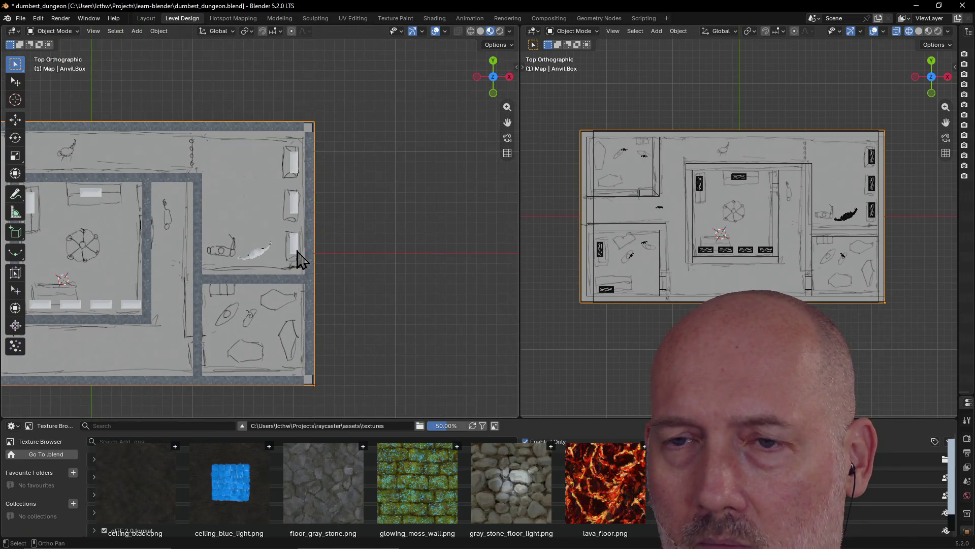
middle_click_drag(298, 255, 503, 259, "shift")
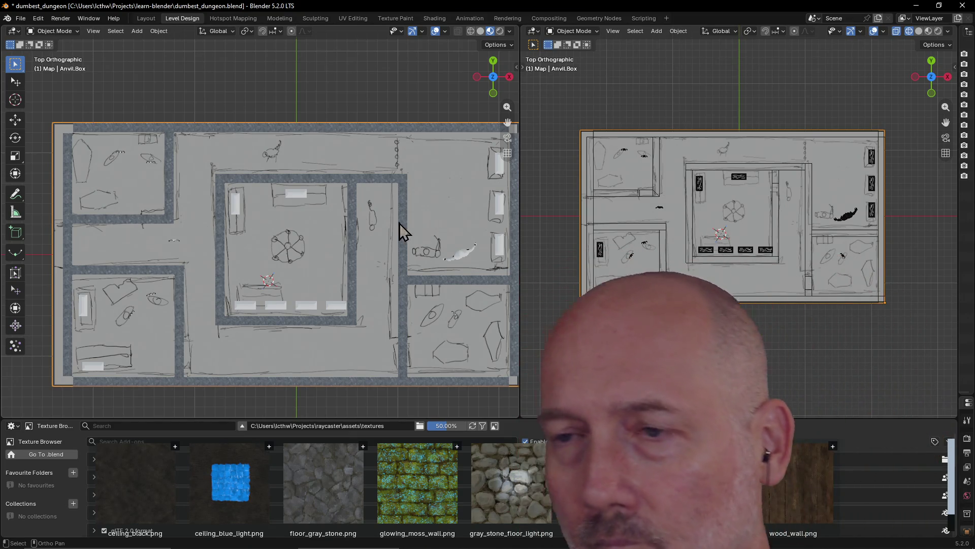
key("alt+Tab")
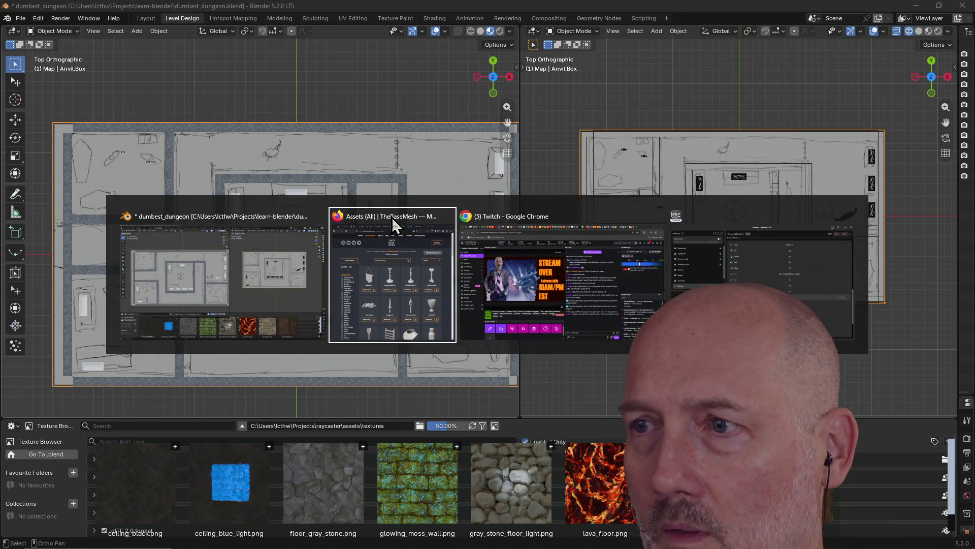
key("Escape")
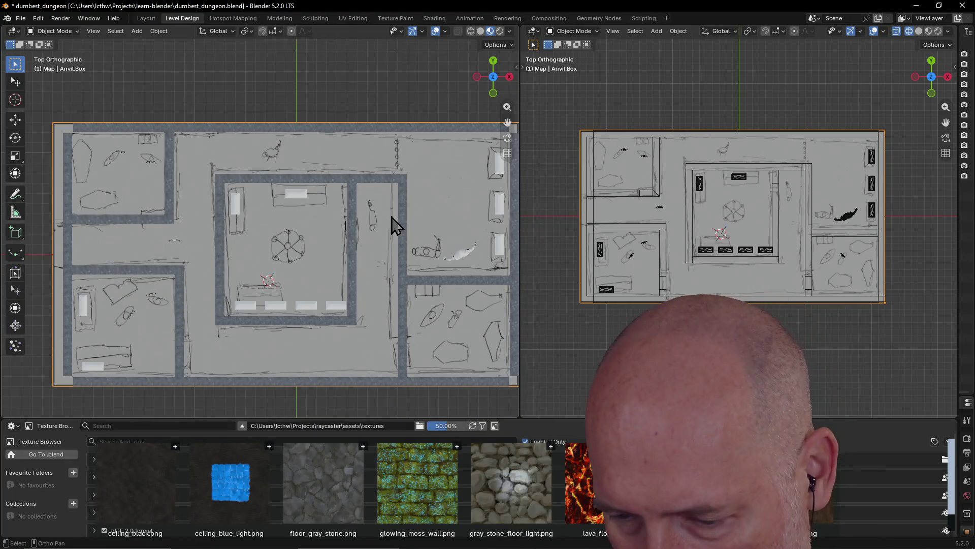
type("cd .\\Projects\\twitch_irc_bot\\")
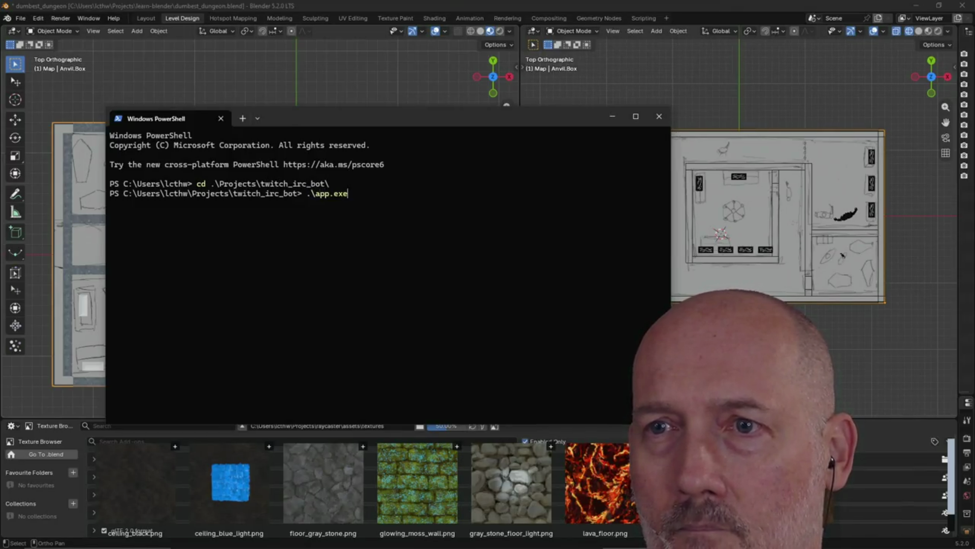
In a new PowerShell tab, clear the terminal and move into the Base_Meshes folder.
left_click(243, 120)
type("c")
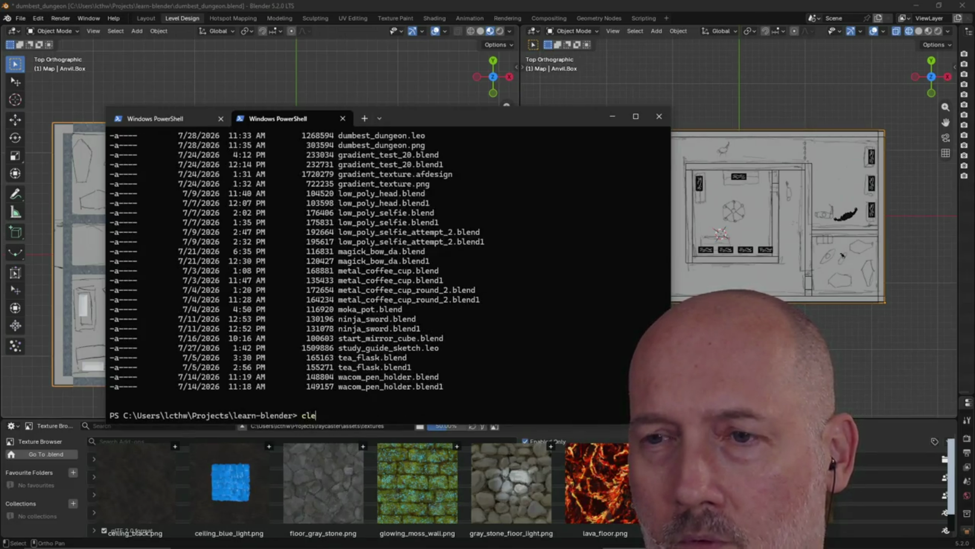
type("ar")
key("Return")
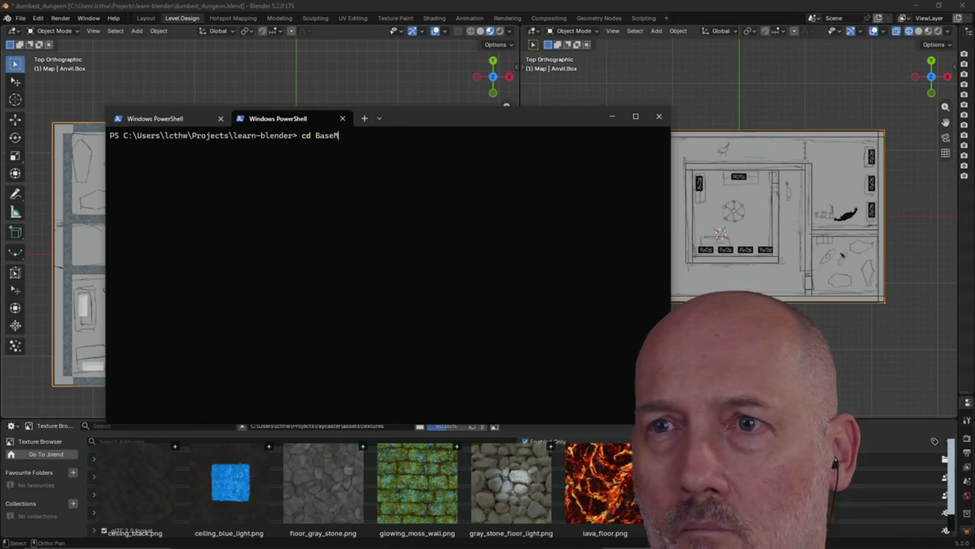
type("esh")
key("Return")
type("mkdir downloads")
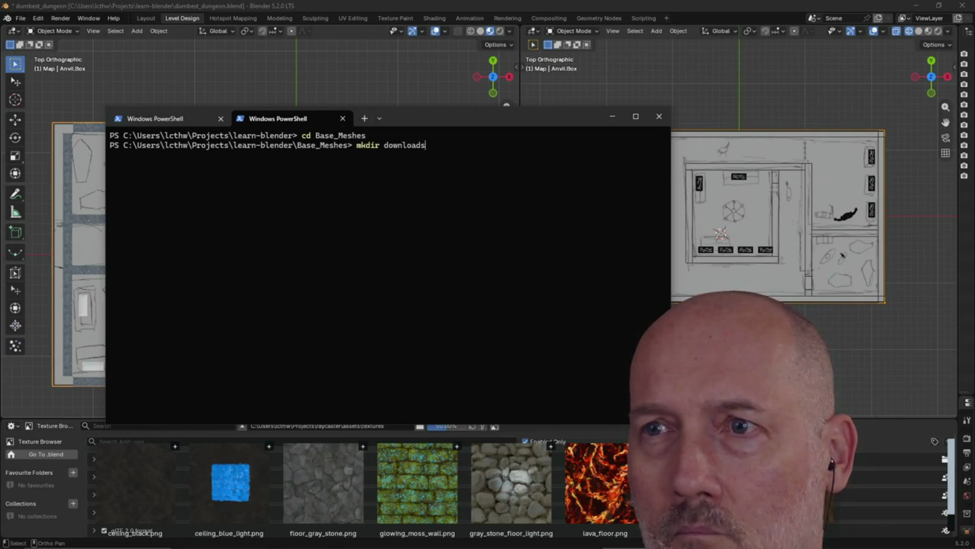
Create a downloads folder, move all *.zip files into it, and open it in File Explorer.
key("Return")
type("mv *.zip downloads")
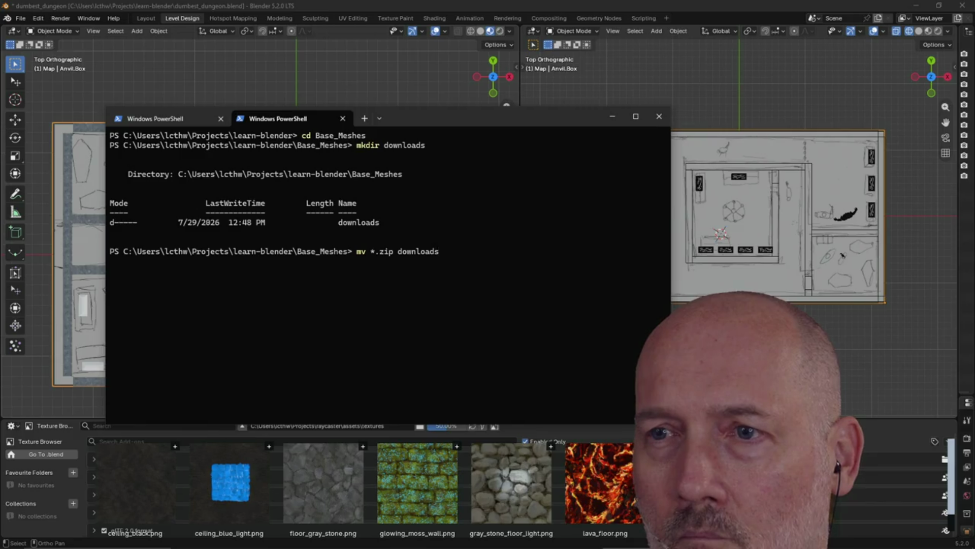
type("/")
key("Return")
type("start downloads")
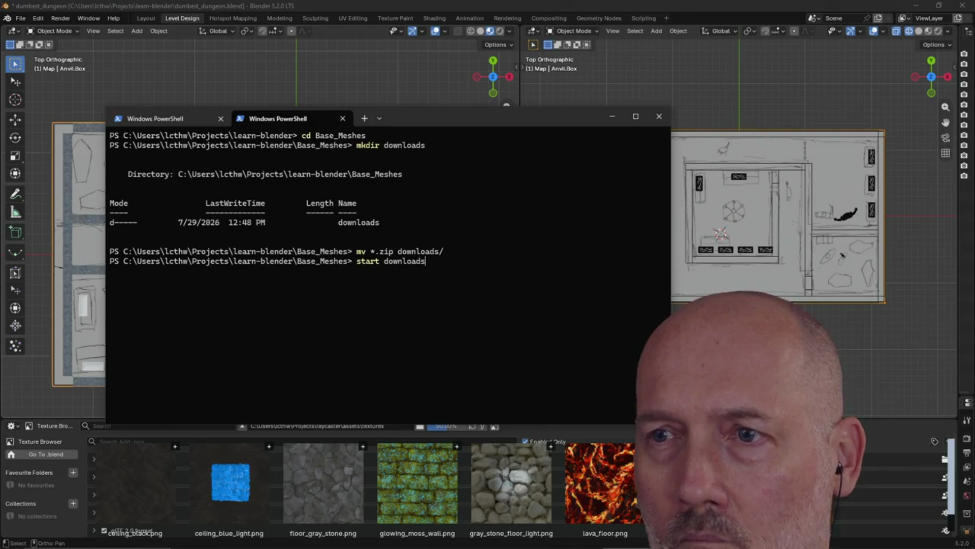
key("Return")
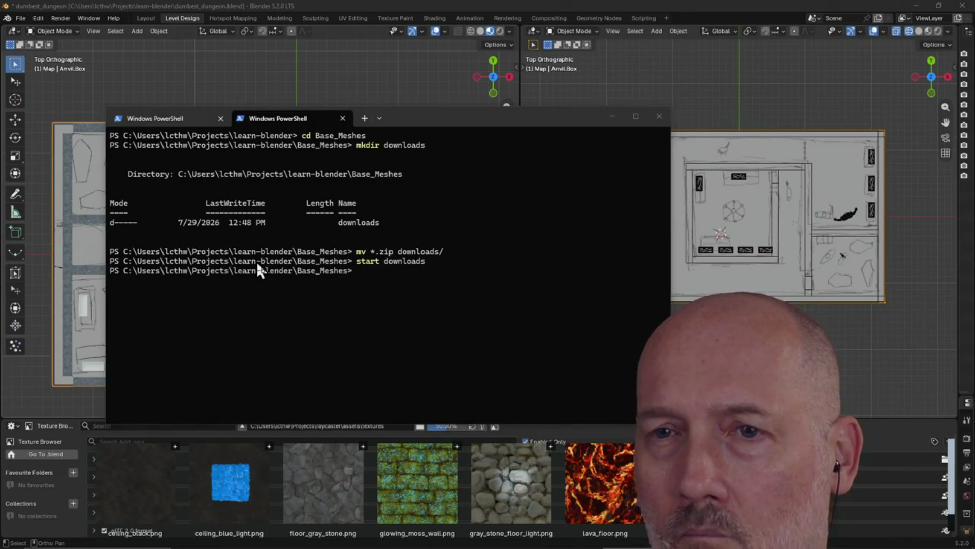
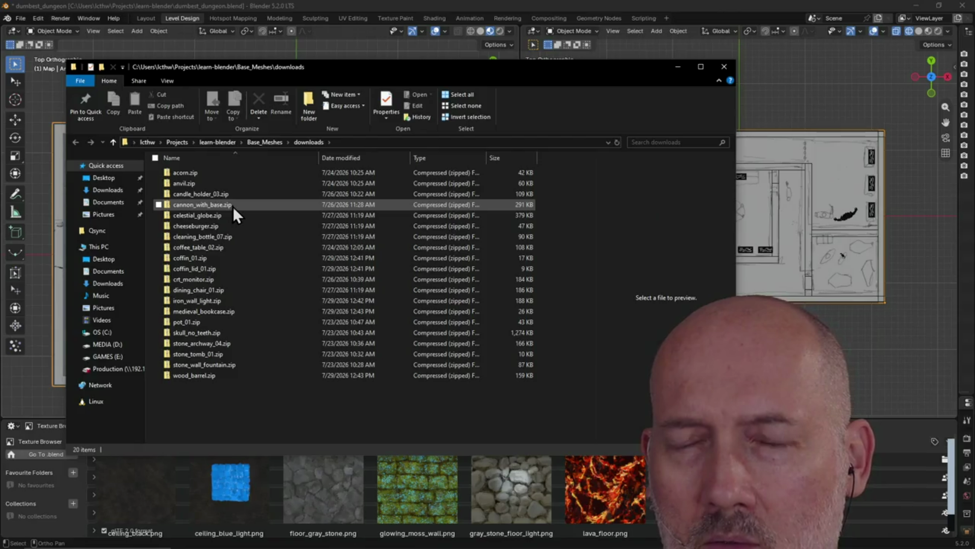
Extract the iron_wall_light archive into its own folder in Downloads.
left_click(225, 194)
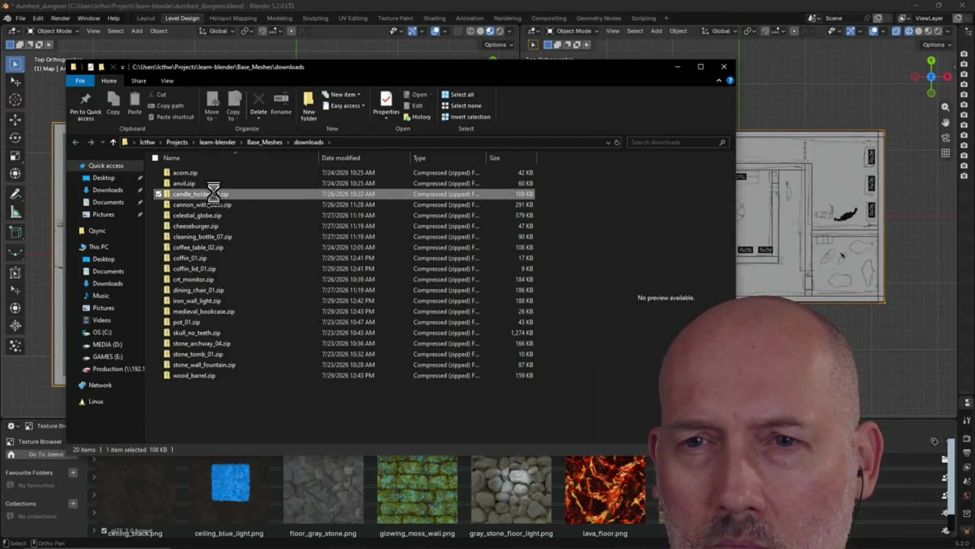
left_click(189, 304)
right_click(189, 303)
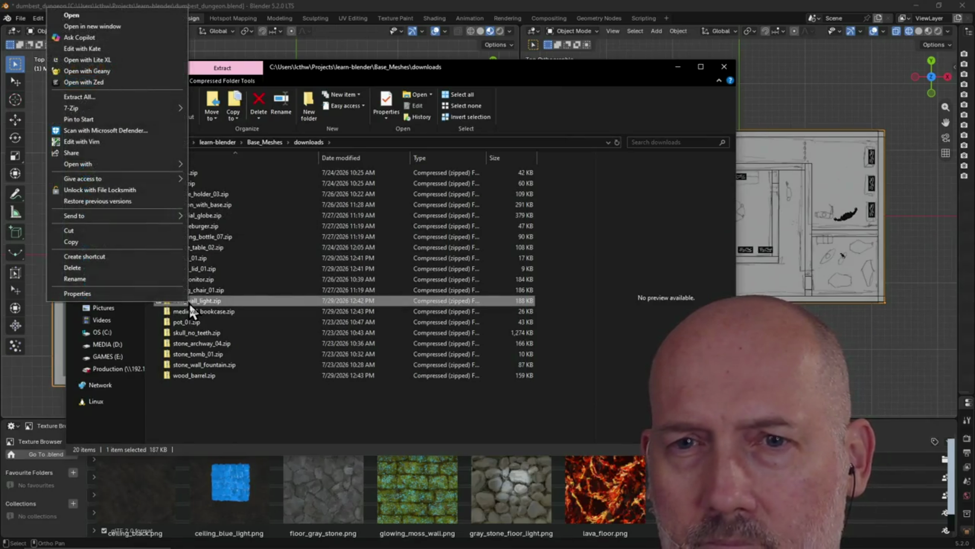
left_click(169, 98)
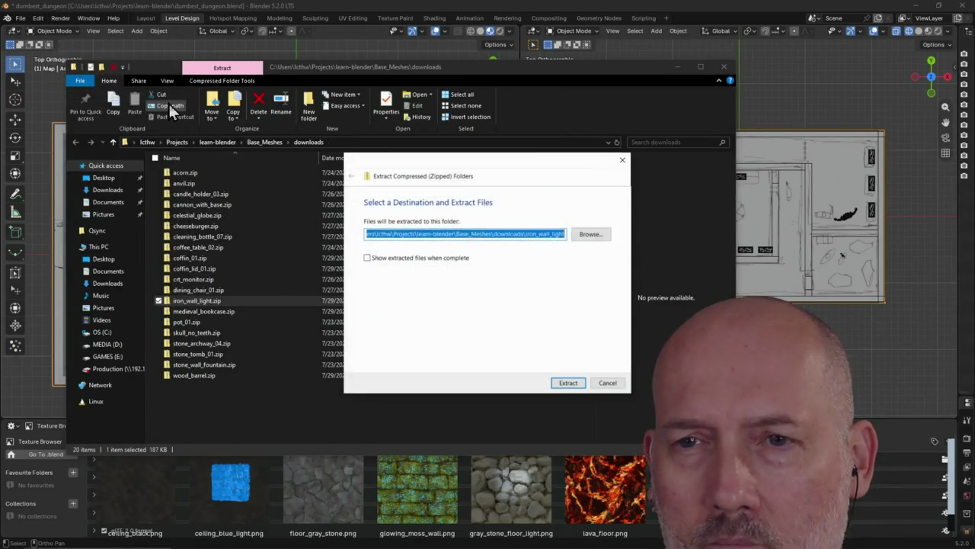
left_click(568, 383)
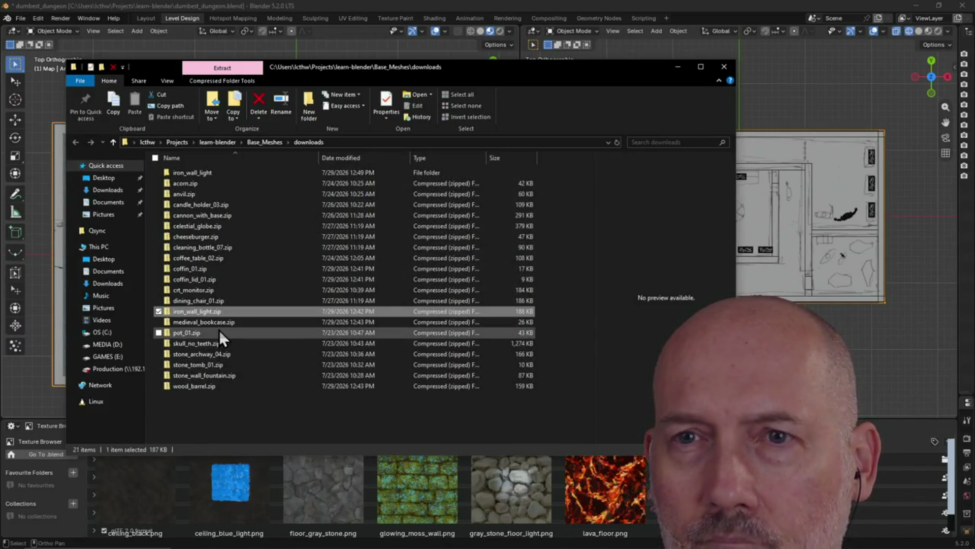
Extract the coffin_01 and coffin_lid_01 archives into their own folders.
right_click(201, 268)
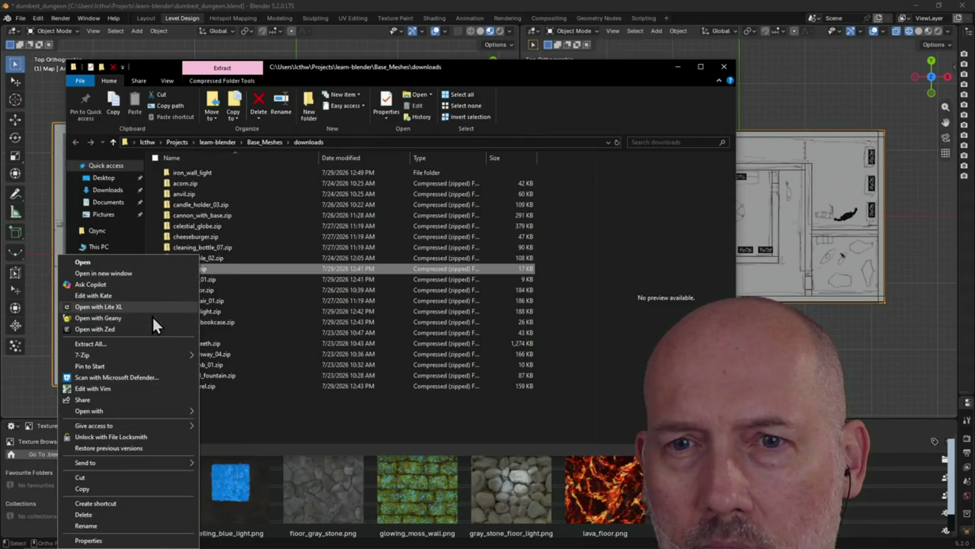
left_click(151, 344)
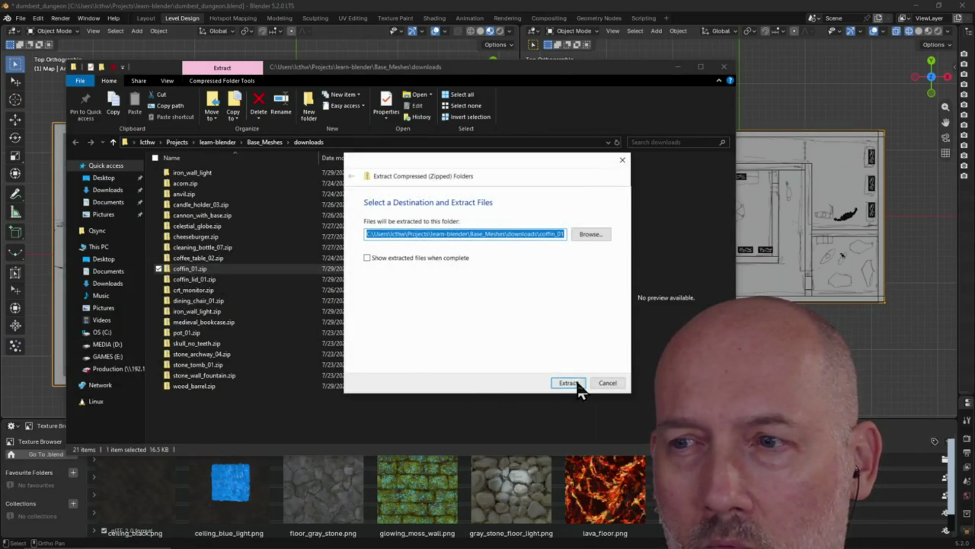
left_click(569, 383)
left_click(197, 290)
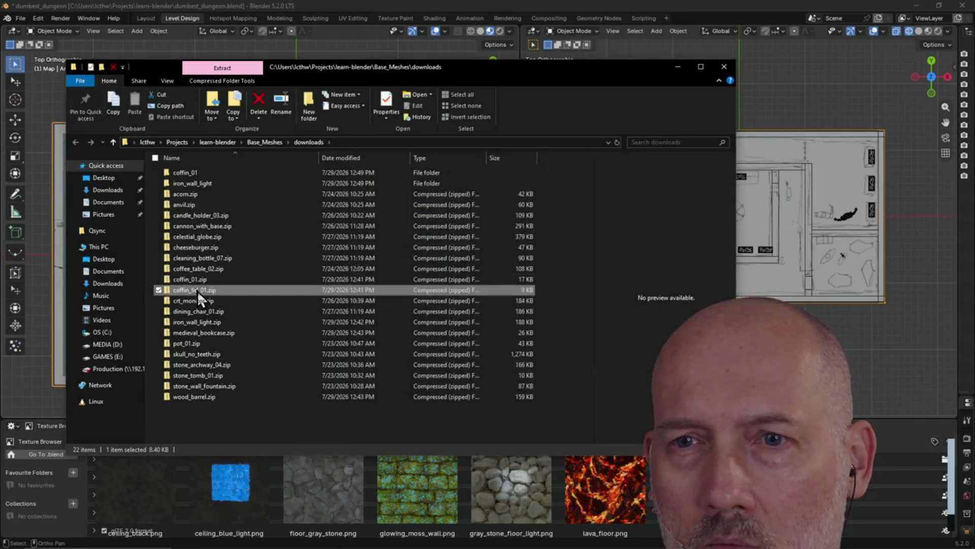
right_click(197, 290)
left_click(133, 345)
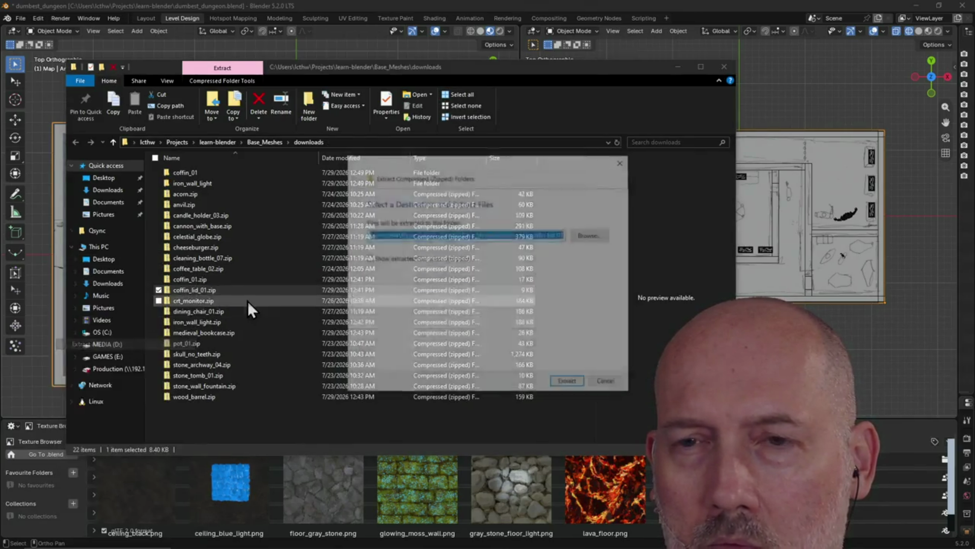
left_click(569, 383)
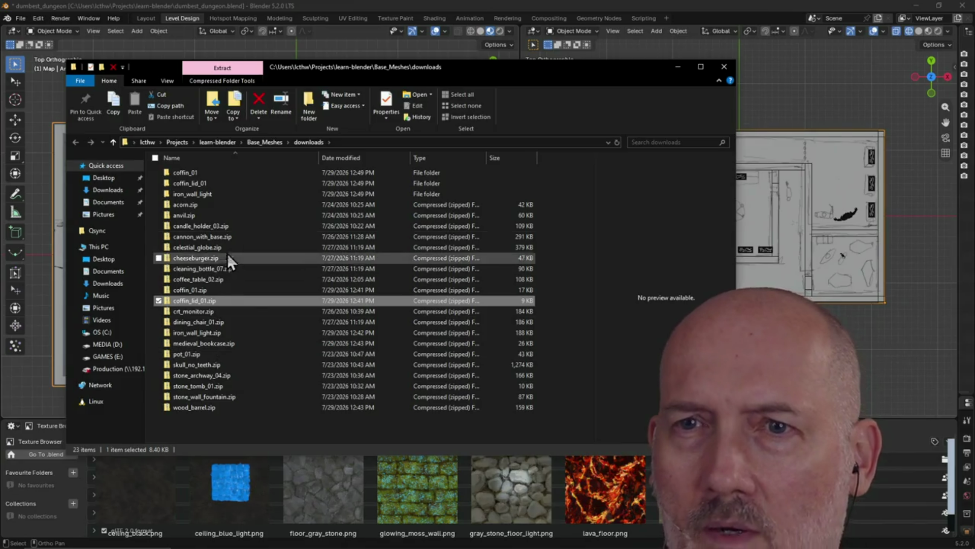
Select the three extracted folders and navigate up to the Base_Meshes folder.
left_click(253, 172)
left_click(244, 193, "shift")
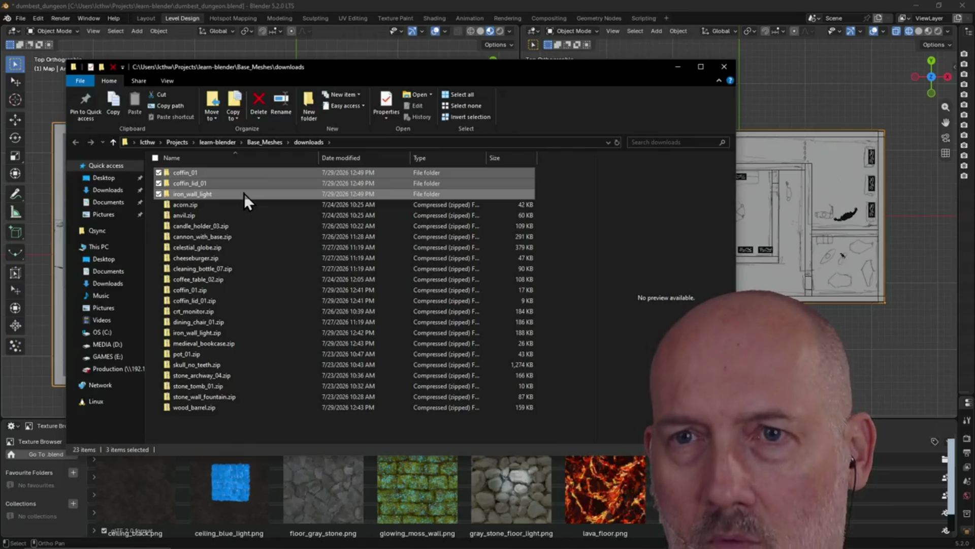
left_click(112, 144)
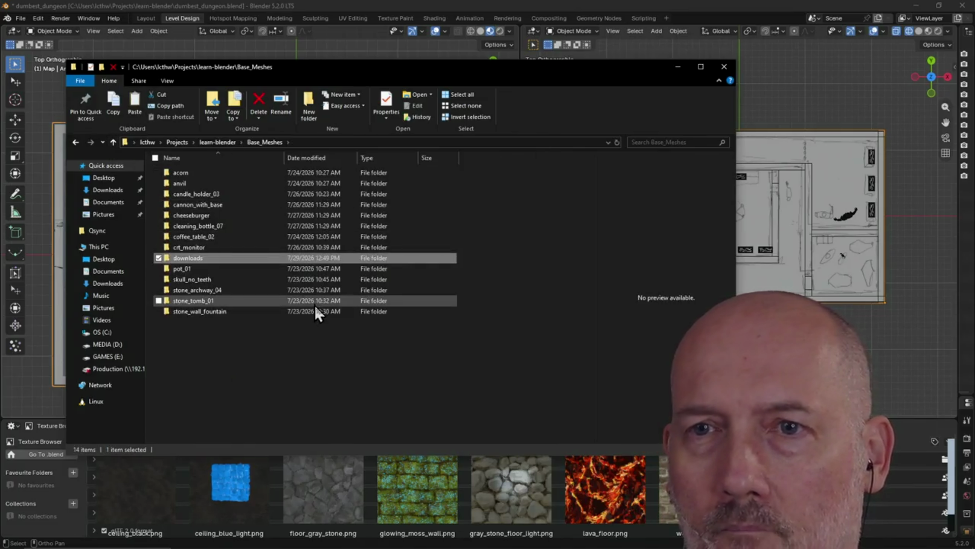
Paste coffin_01, coffin_lid_01 and iron_wall_light into Base_Meshes and return to Blender.
key("ctrl+v")
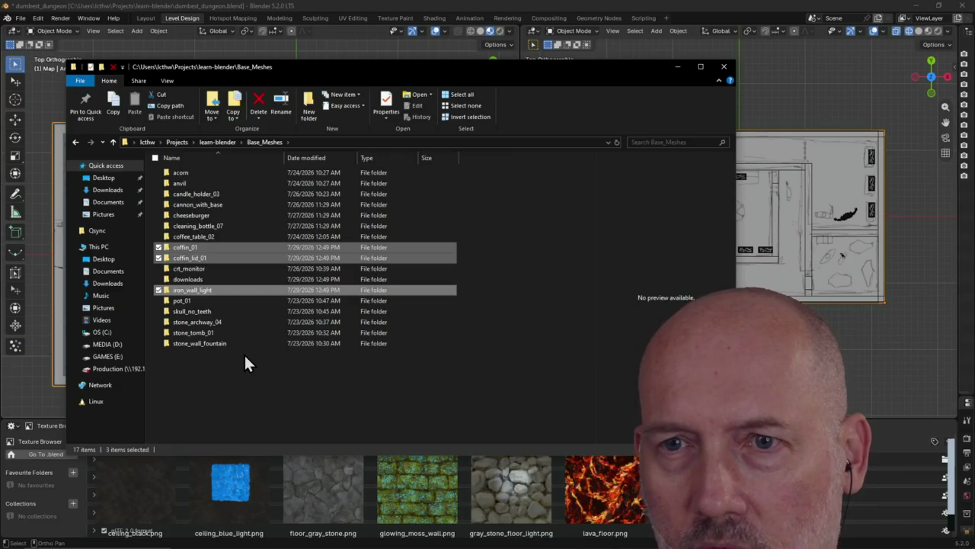
left_click(244, 354)
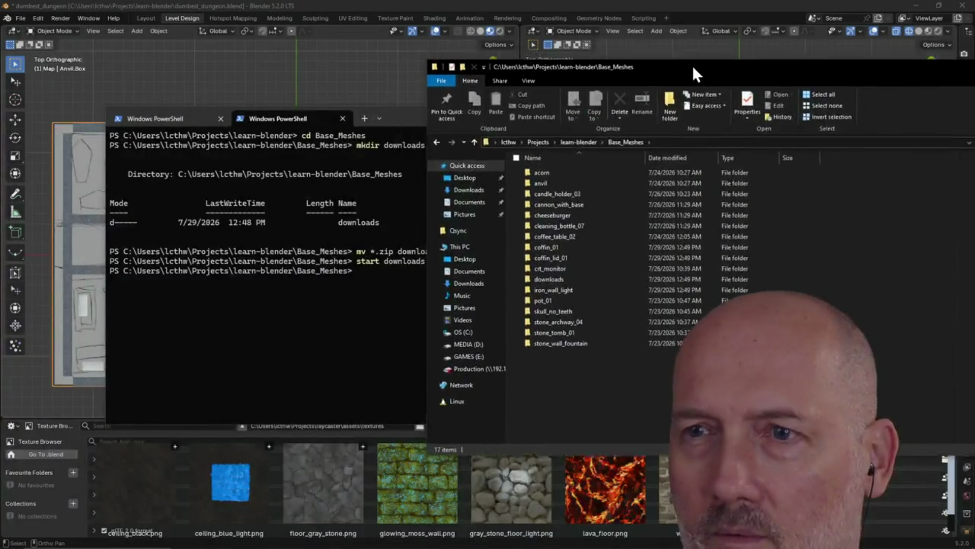
left_click_drag(333, 67, 686, 76)
left_click(356, 3)
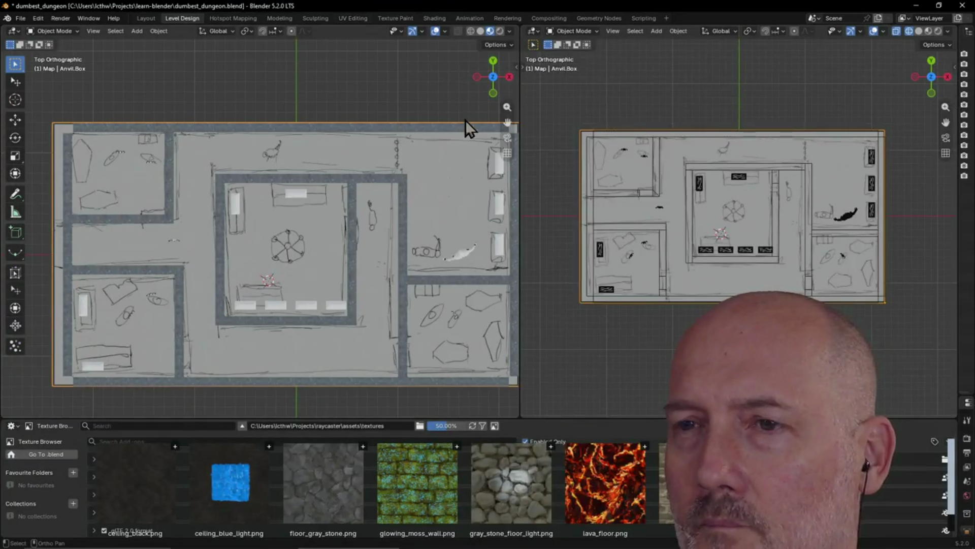
Position the File Explorer window beside Blender's map viewport.
key("alt+Tab")
left_click_drag(635, 81, 738, 53)
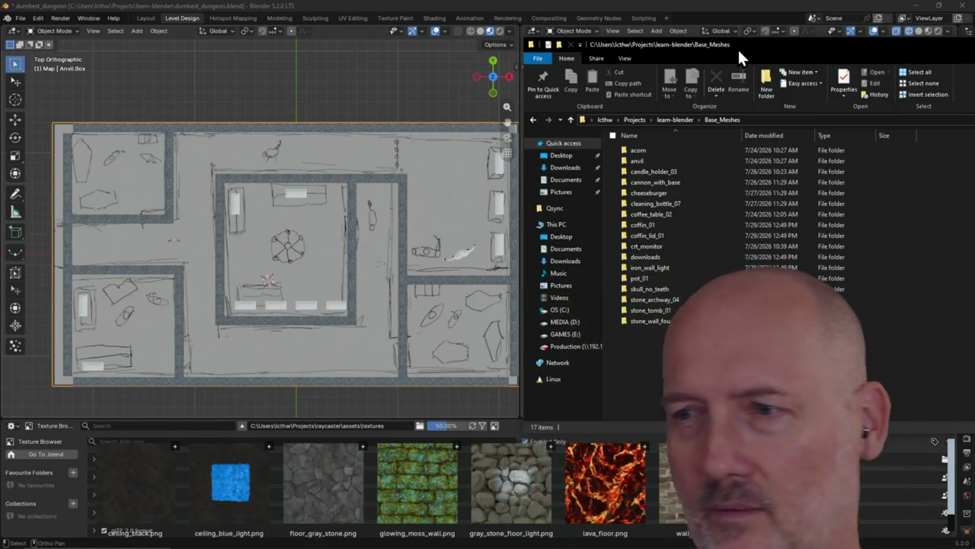
left_click(308, 164)
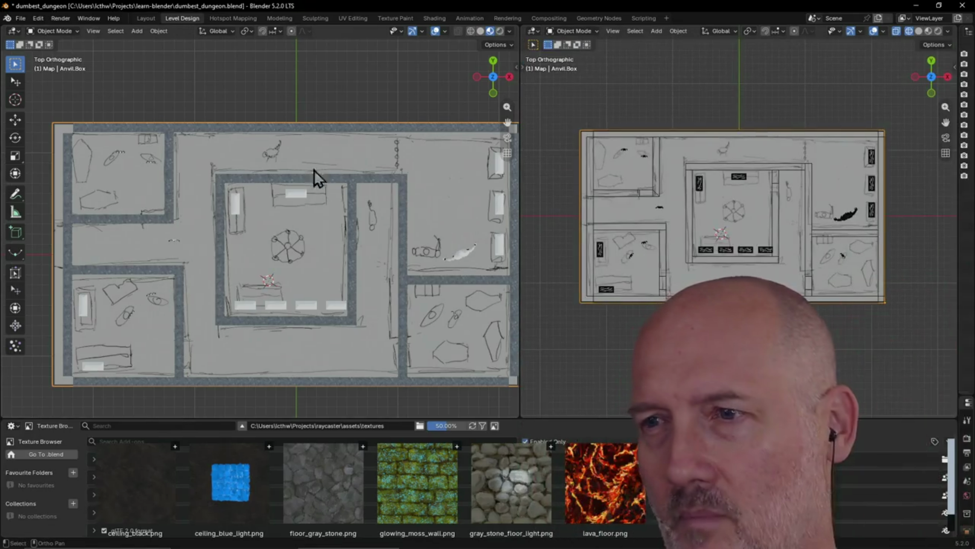
key("alt+Tab")
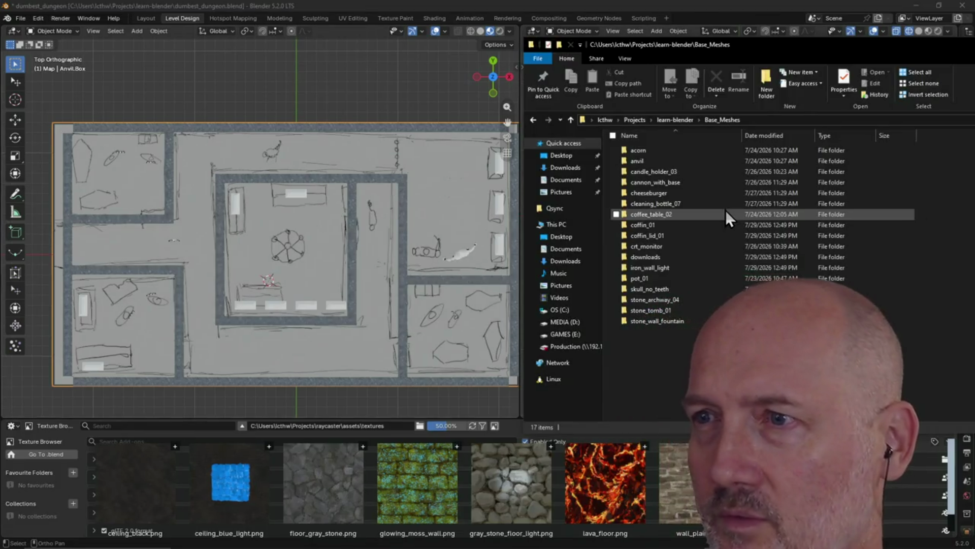
Open the coffin_01 folder and start dragging coffin_01.glb into the Blender scene.
left_click(655, 229)
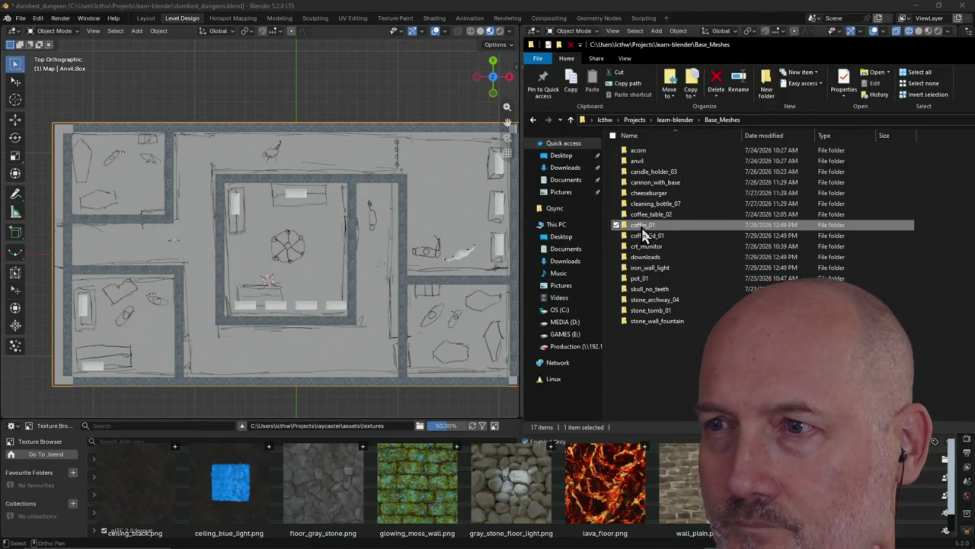
double_click(642, 227)
left_click(641, 163)
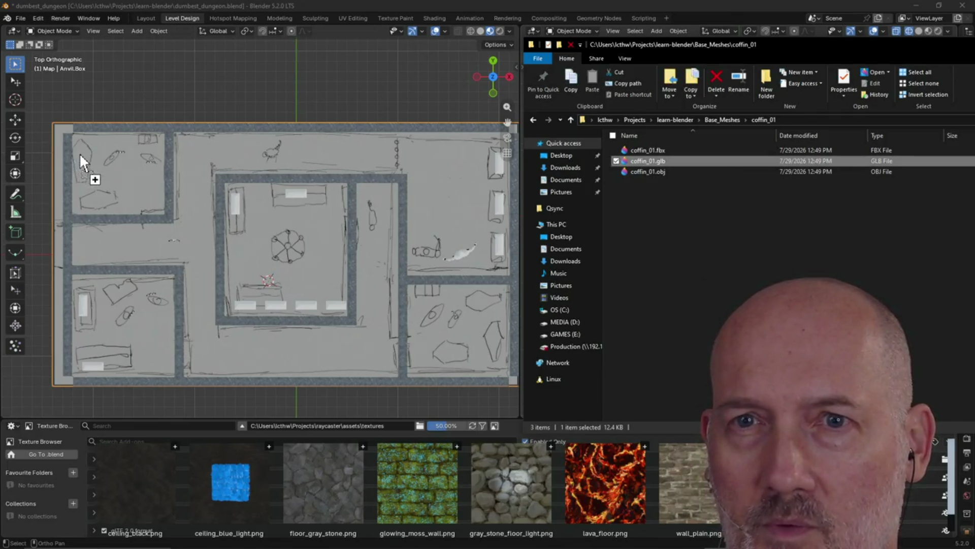
left_click_drag(79, 153, 85, 156)
Confirm the glTF import and move coffin_01 onto the top-left room's coffin sketch.
left_click(72, 424)
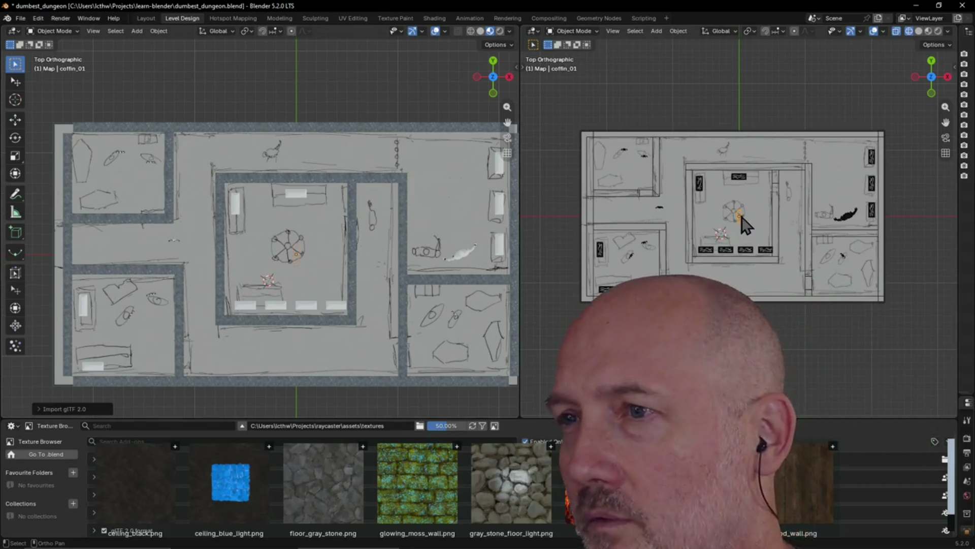
key("g")
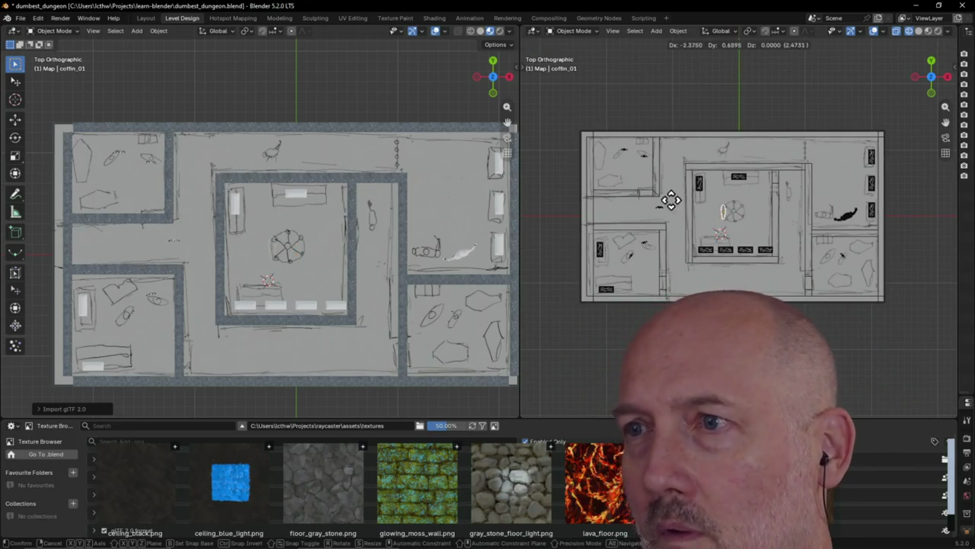
left_click(607, 161)
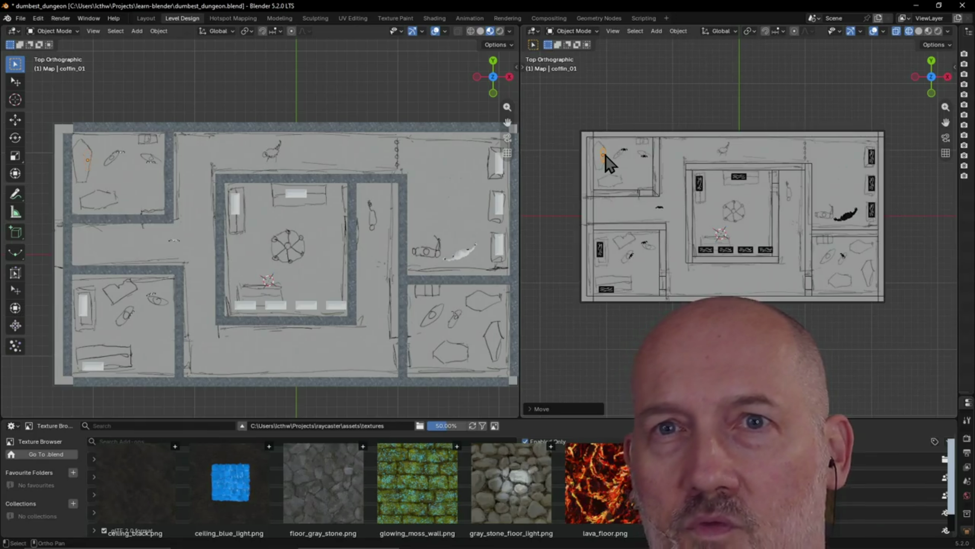
scroll(106, 169, "up", 1)
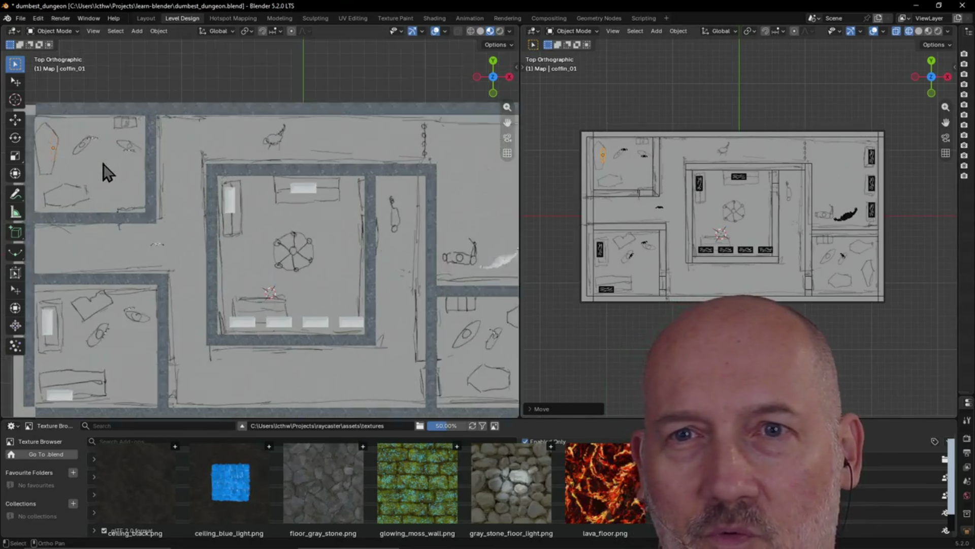
scroll(107, 169, "up", 1)
Frame the coffin in the view, pan around it, then make the Map object active.
key("grave")
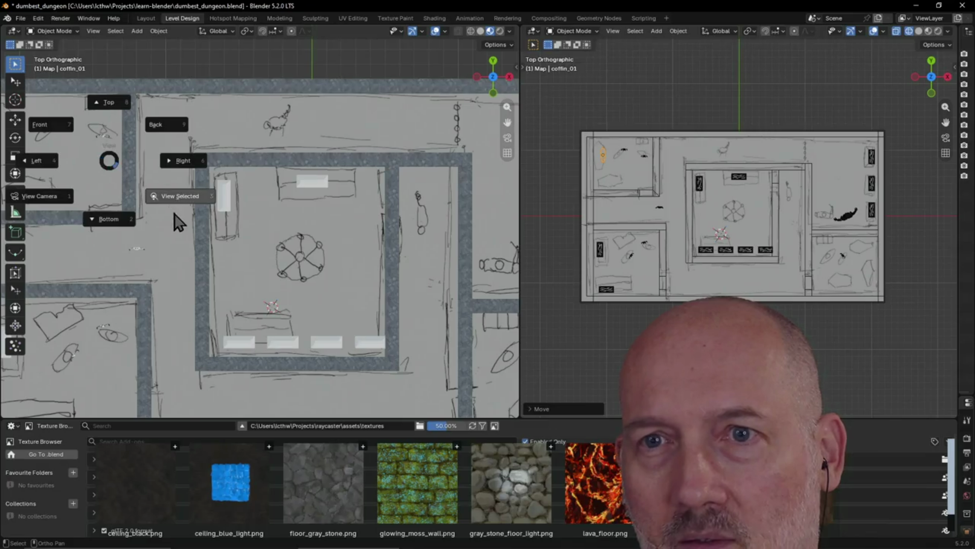
left_click(180, 206)
scroll(161, 181, "down", 1)
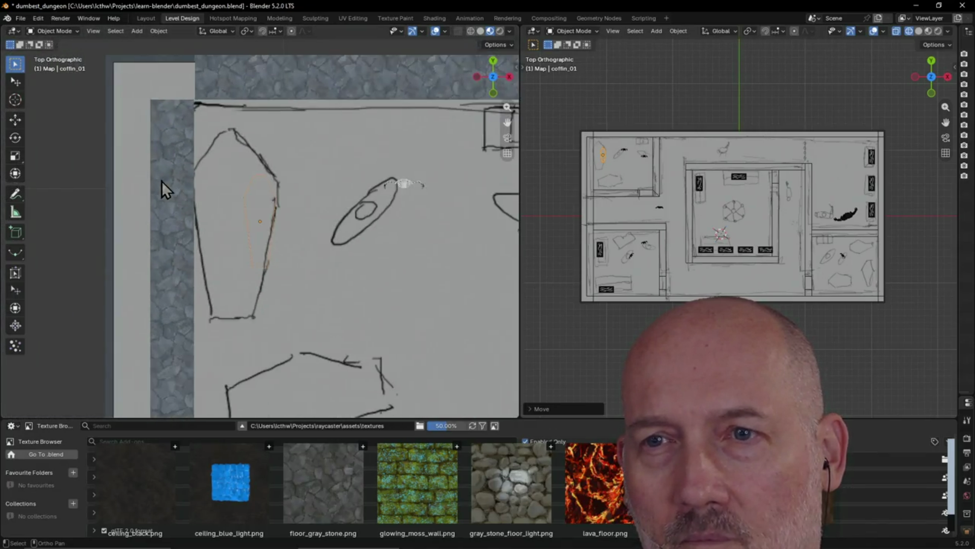
scroll(162, 181, "down", 1)
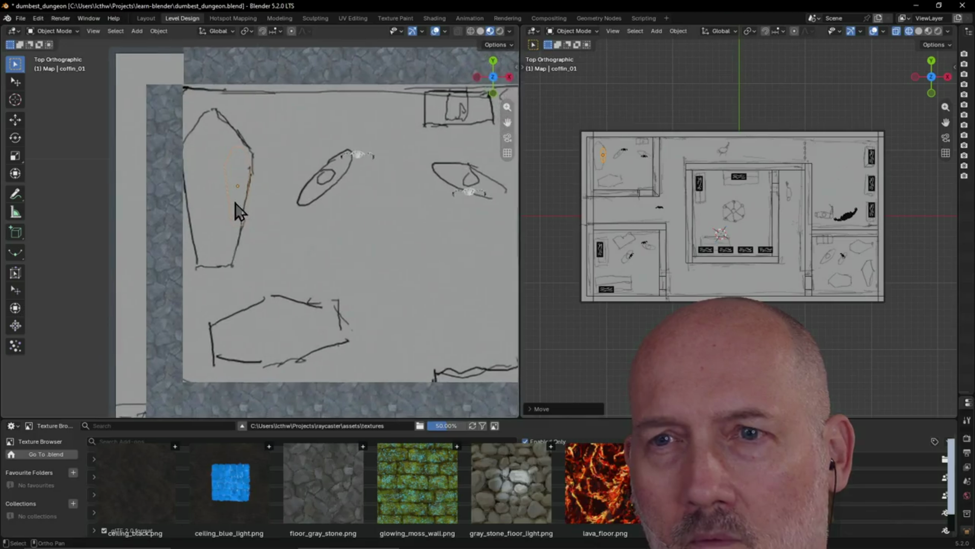
middle_click_drag(255, 233, 229, 190, "shift")
mouse_move(245, 246)
middle_mouse_down("shift")
mouse_move(233, 212)
mouse_move(236, 245)
mouse_move(211, 270)
mouse_move(225, 269)
middle_mouse_up("shift")
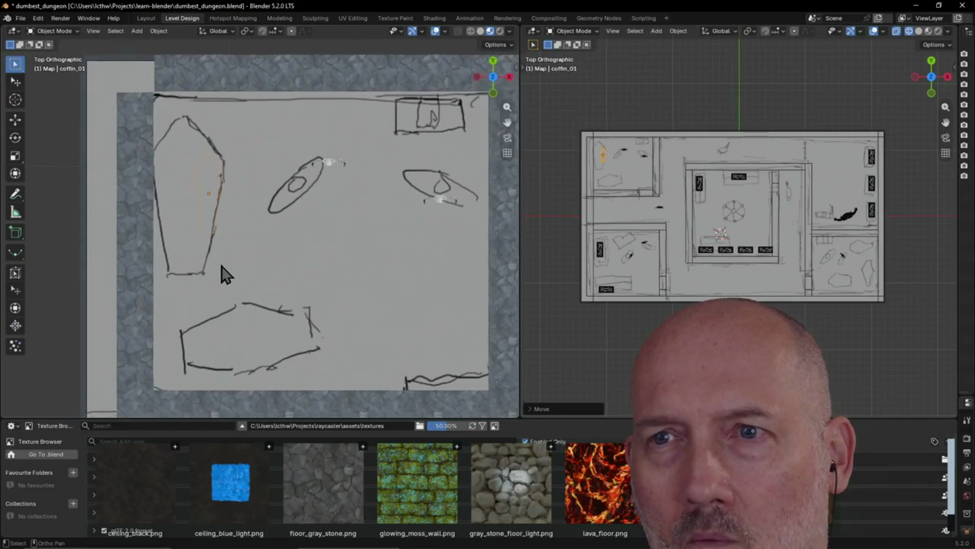
left_click(324, 252)
scroll(323, 242, "down", 2)
scroll(320, 229, "down", 3)
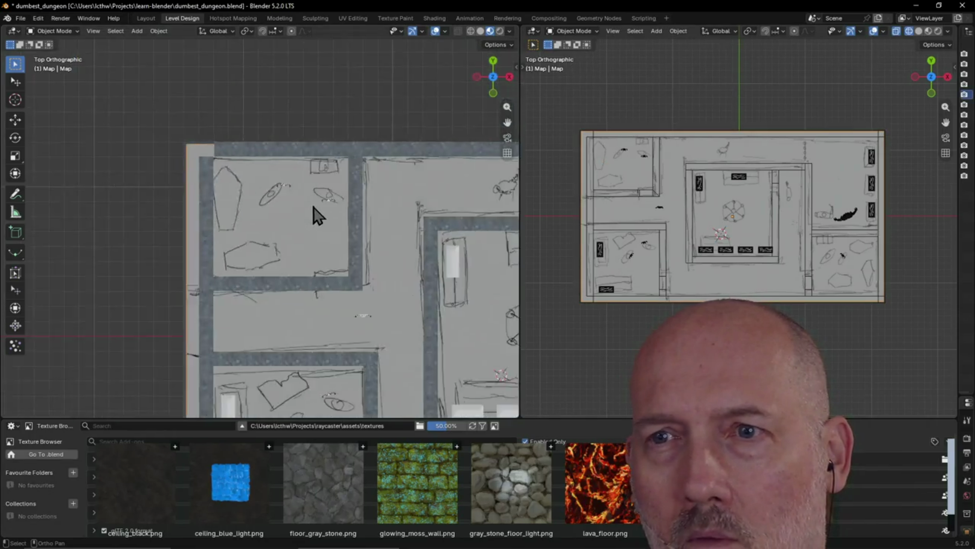
scroll(313, 207, "down", 3)
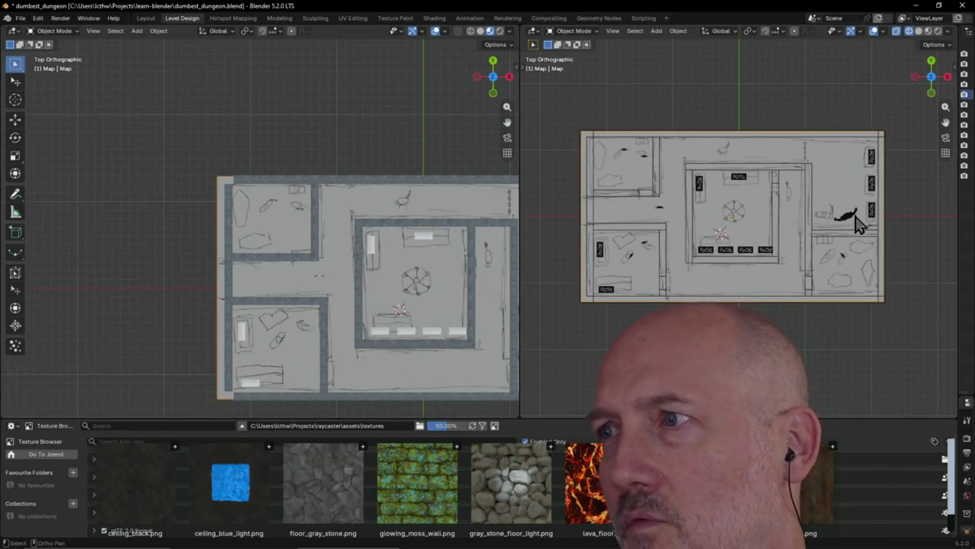
Widen the Outliner and peek inside the Map object and Skeleton - Realistic collection.
left_click_drag(957, 232, 833, 232)
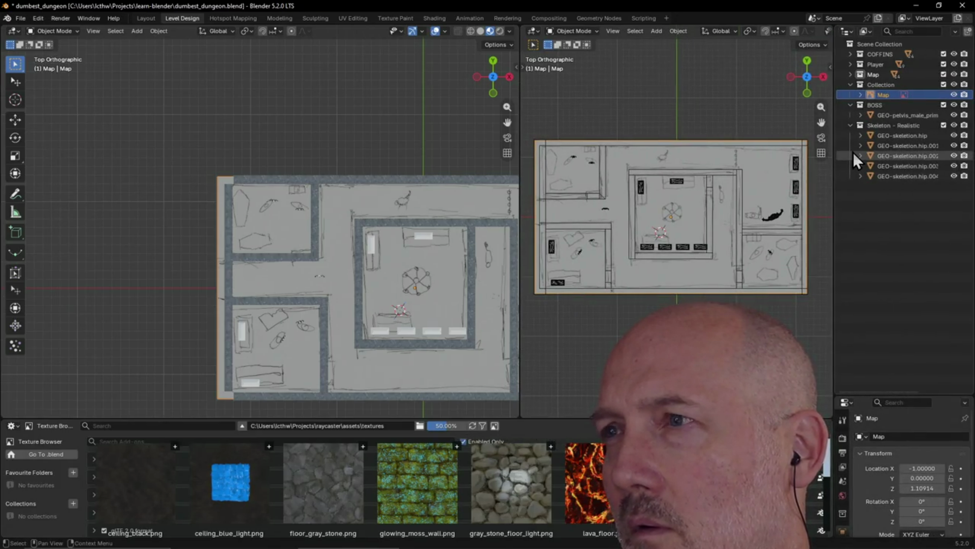
left_click(861, 95)
left_click(861, 95)
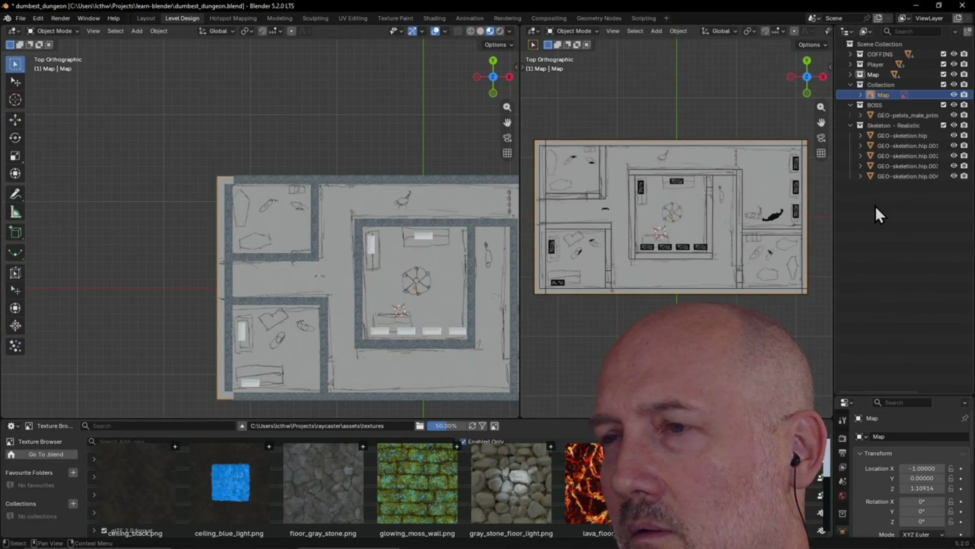
left_click(851, 126)
left_click(851, 127)
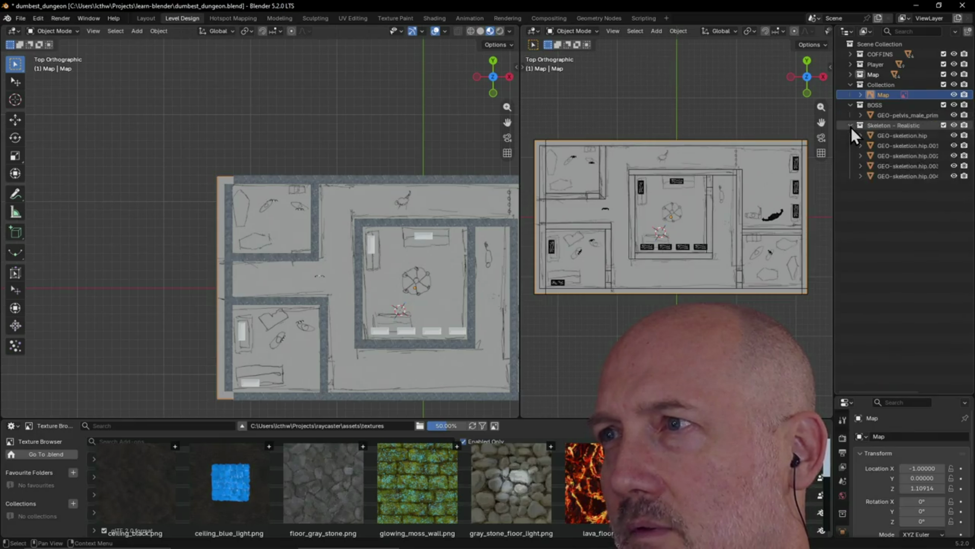
Rename the COFFINS collection to STONE COFFINS and bring up the coffin_01 folder.
left_click(872, 52)
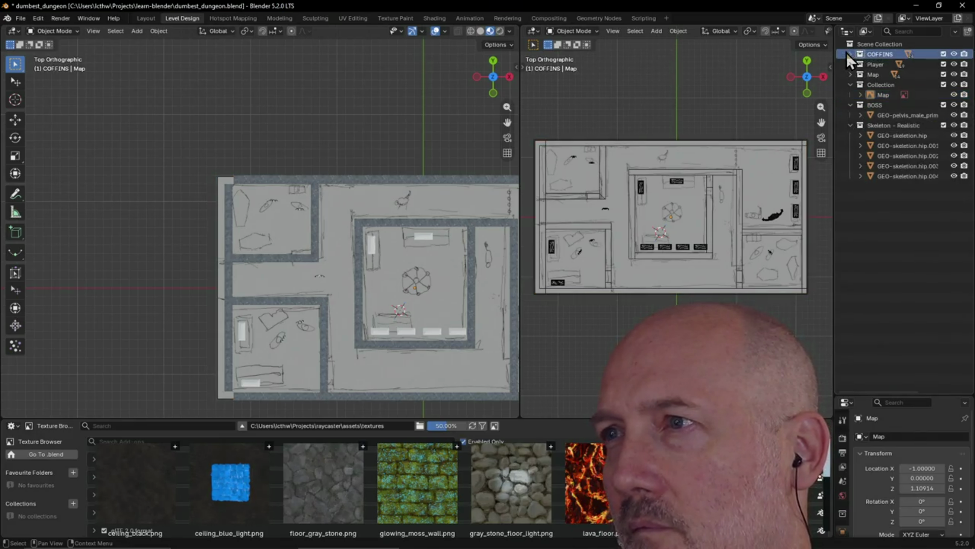
left_click(849, 54)
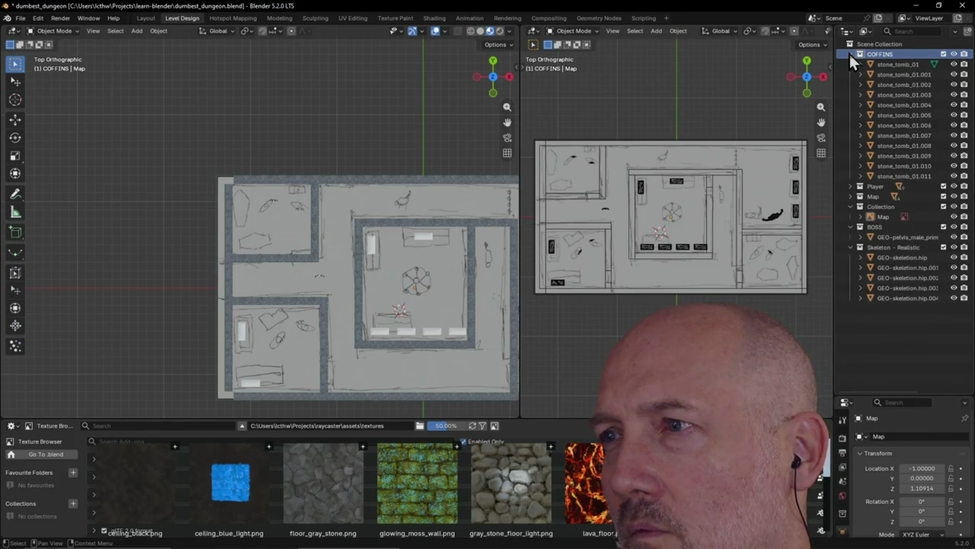
left_click(850, 54)
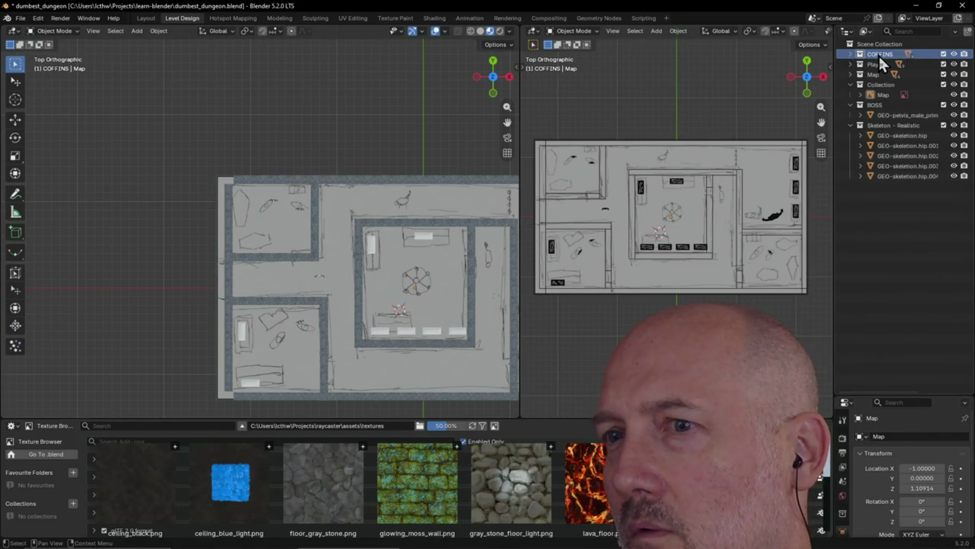
double_click(878, 56)
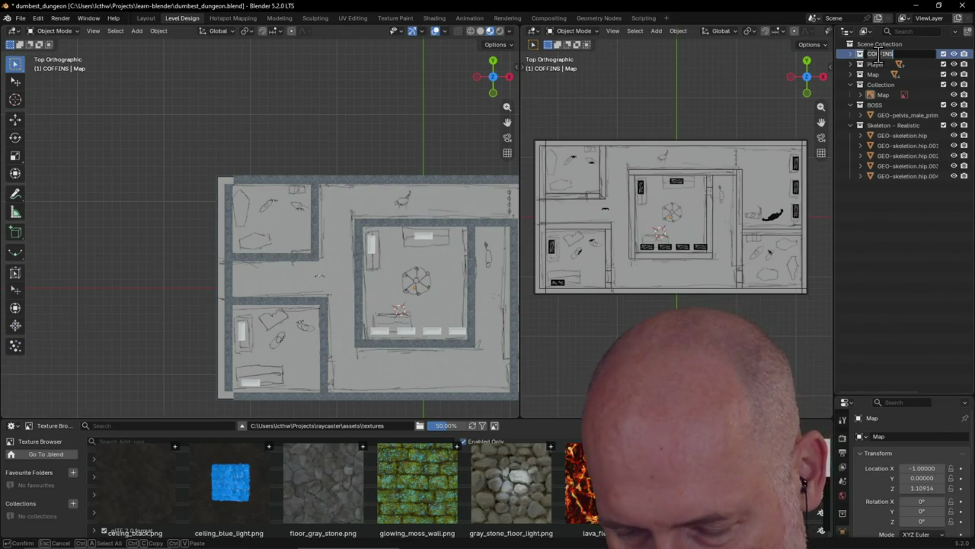
type("STO")
type(" COF")
type("S")
key("Return")
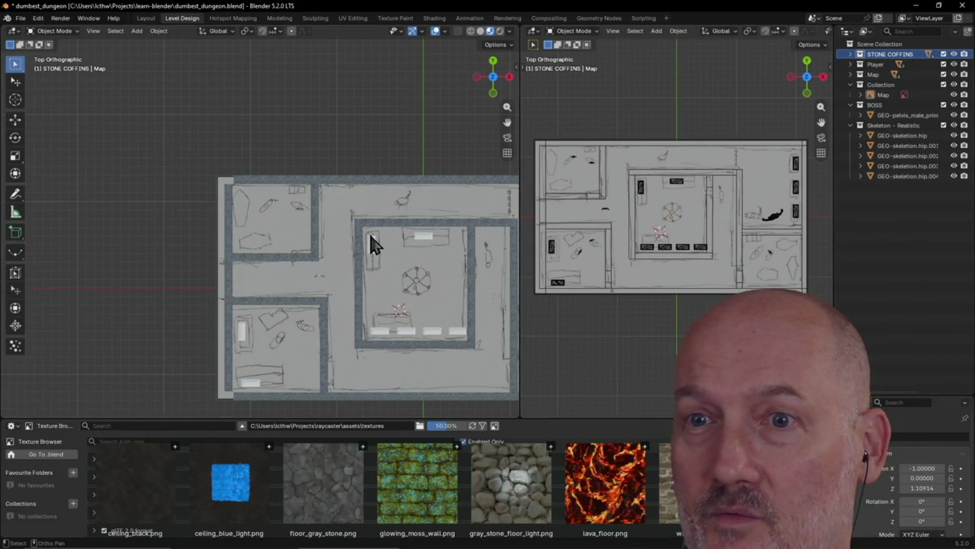
key("alt+Tab")
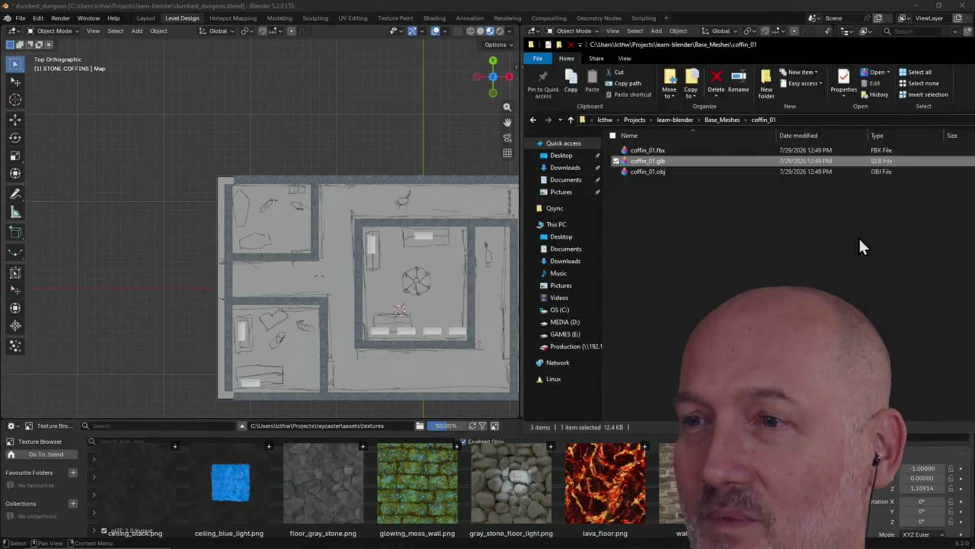
Import coffin_01.glb into the scene and make the Scene Collection active.
mouse_move(648, 162)
left_mouse_down()
mouse_move(350, 193)
mouse_move(260, 218)
left_mouse_up()
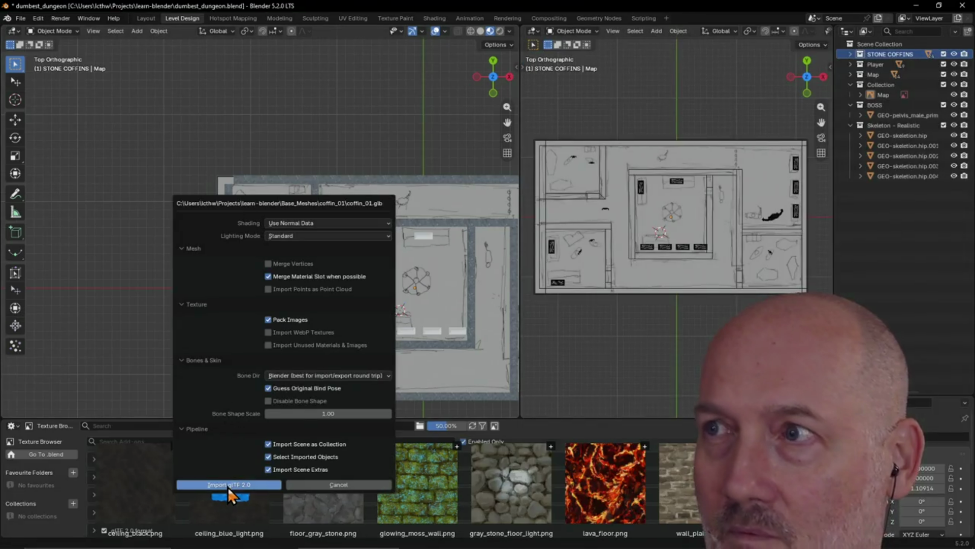
left_click(227, 487)
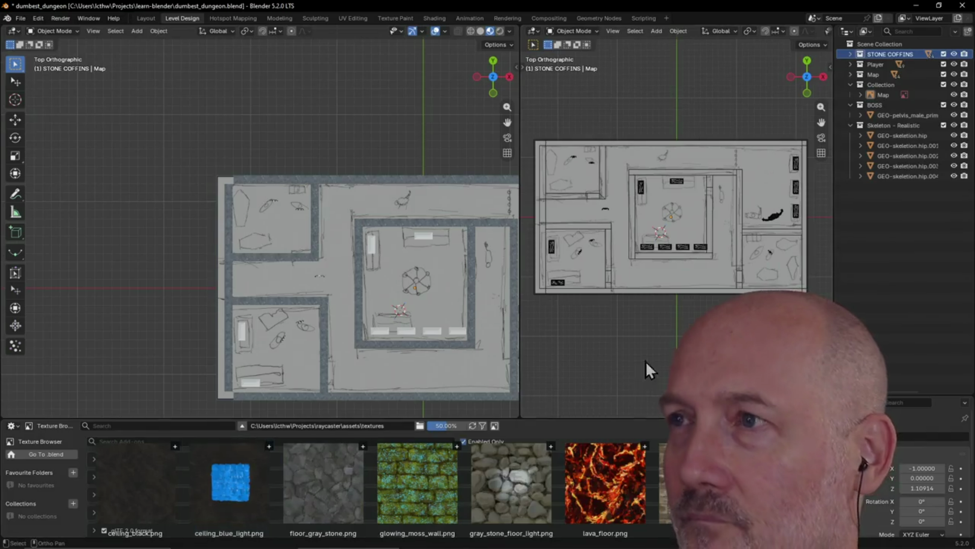
left_click(861, 47)
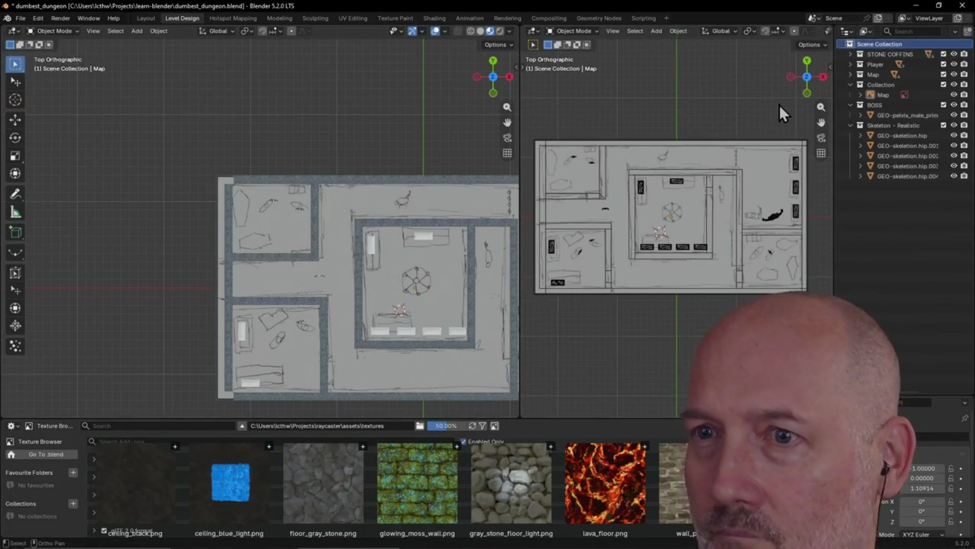
Import coffin_01.glb again as coffin_01.001 into the Scene Collection.
key("alt+Tab")
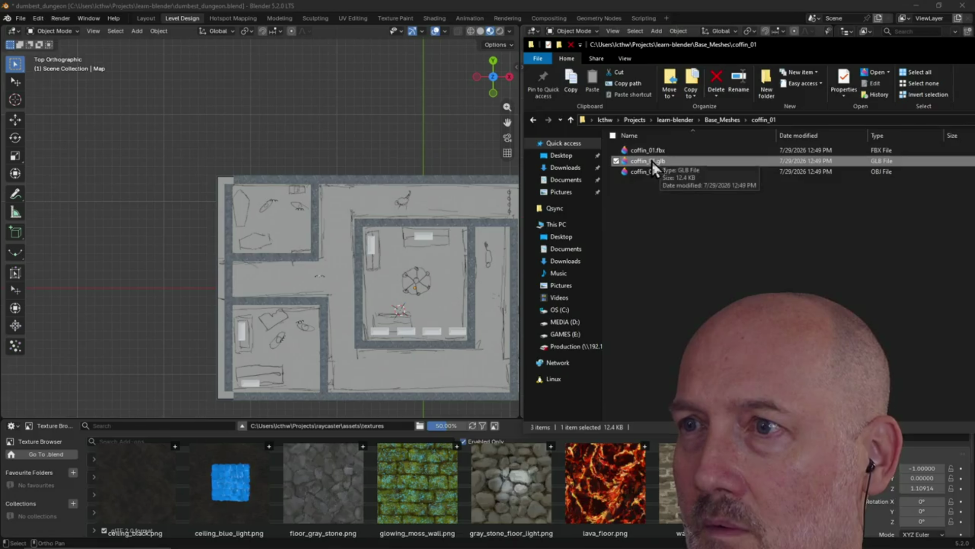
left_click_drag(651, 161, 405, 180)
left_click_drag(259, 221, 260, 222)
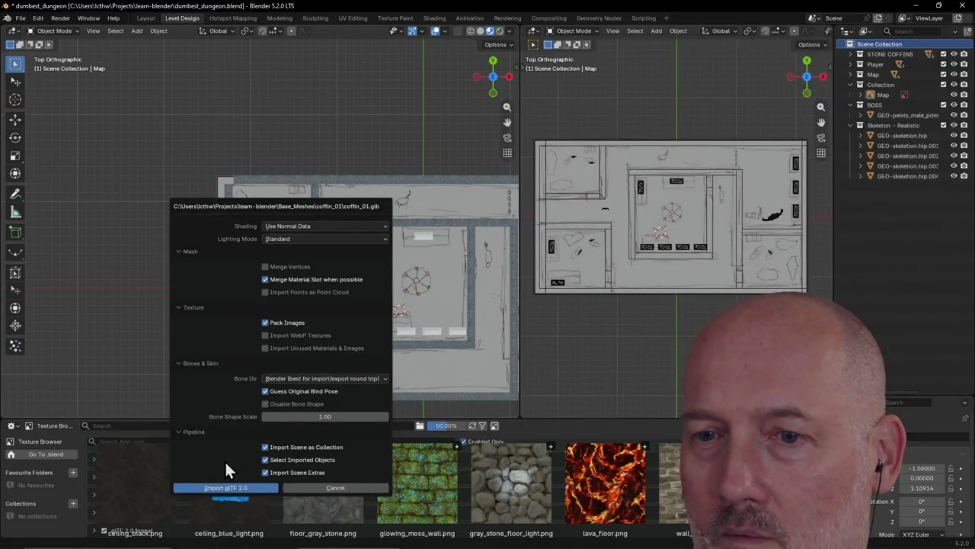
left_click(234, 486)
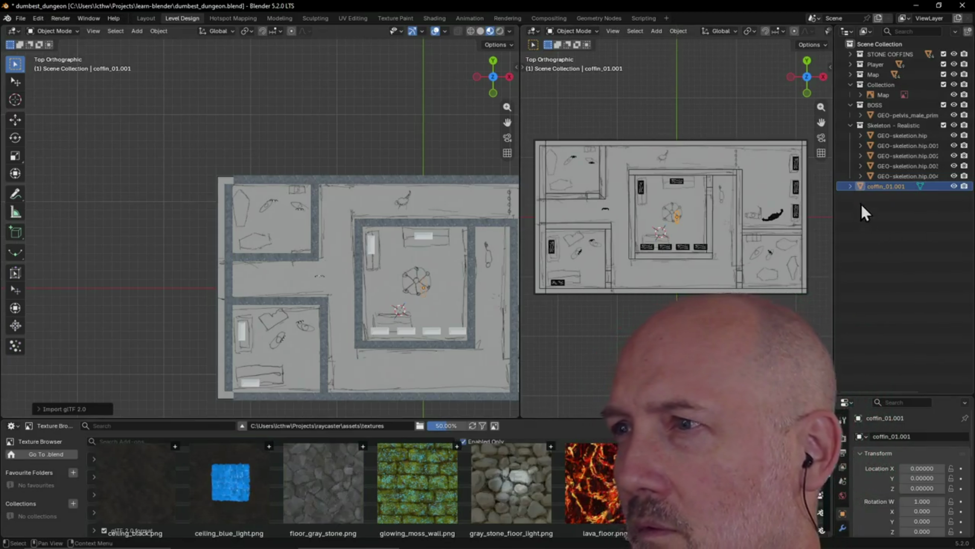
right_click(880, 45)
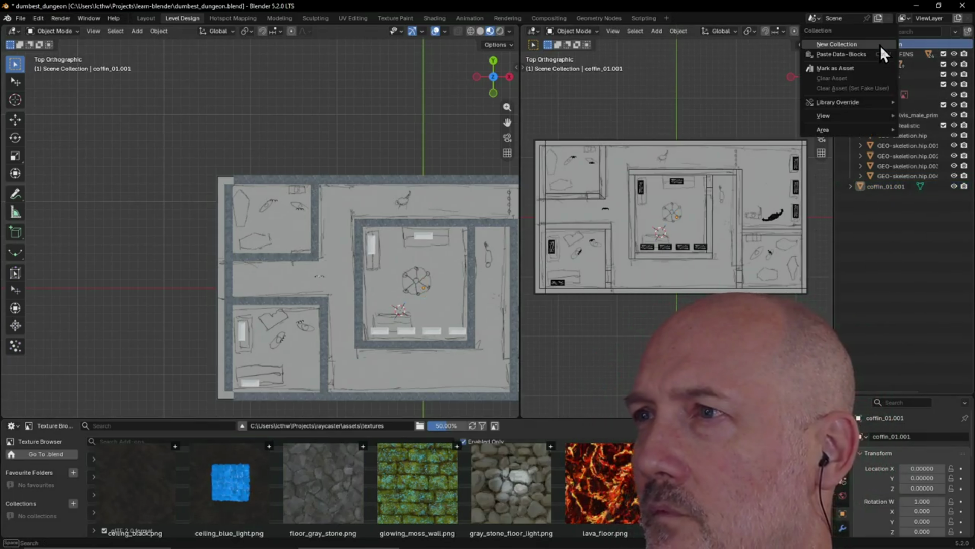
Create a WOOD COFFINS collection, select coffin_01.001 and begin moving it along X.
left_click(872, 47)
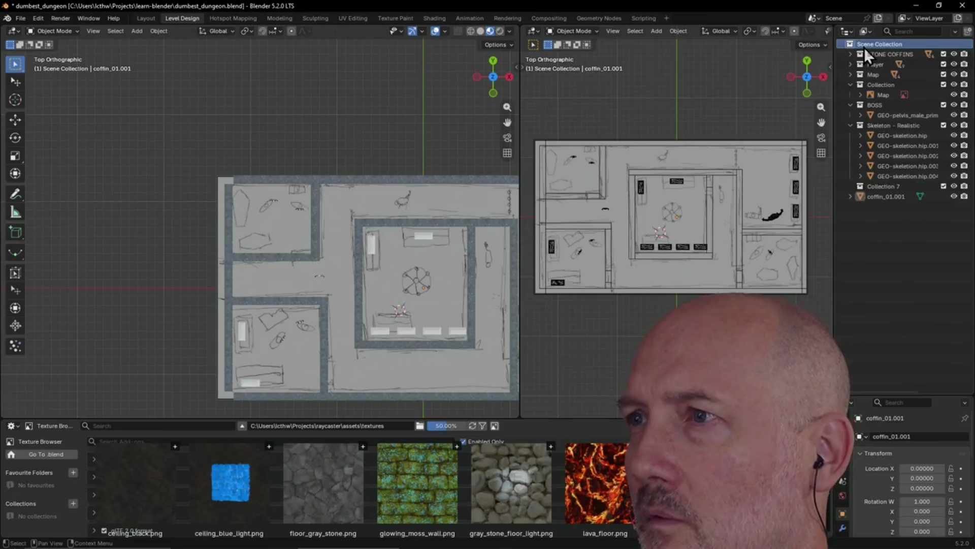
double_click(881, 187)
type("WOOD")
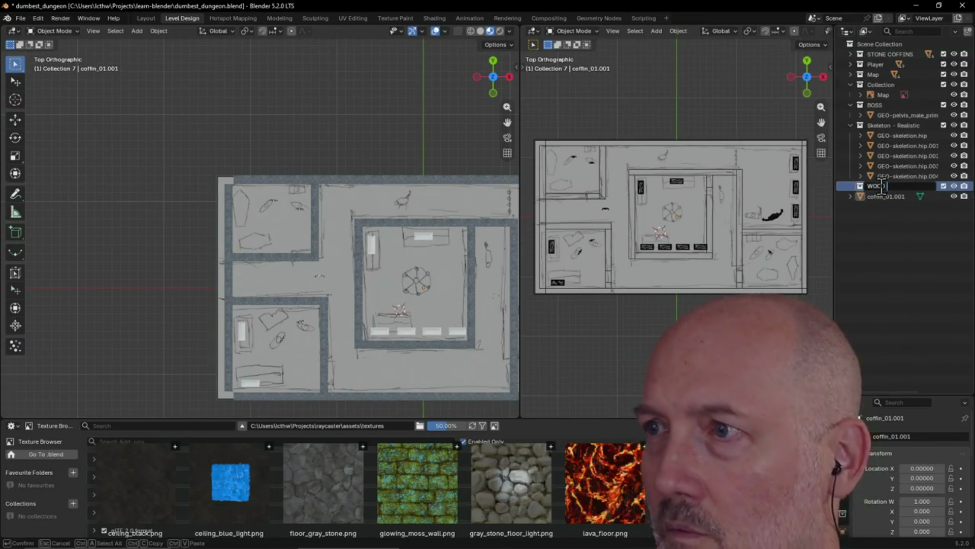
type(" COFFINS")
key("Return")
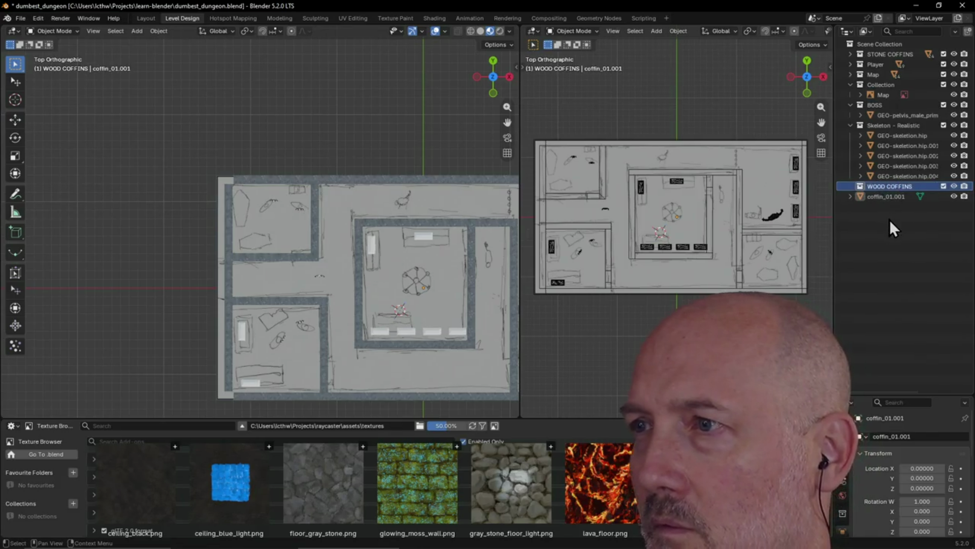
left_click(878, 197)
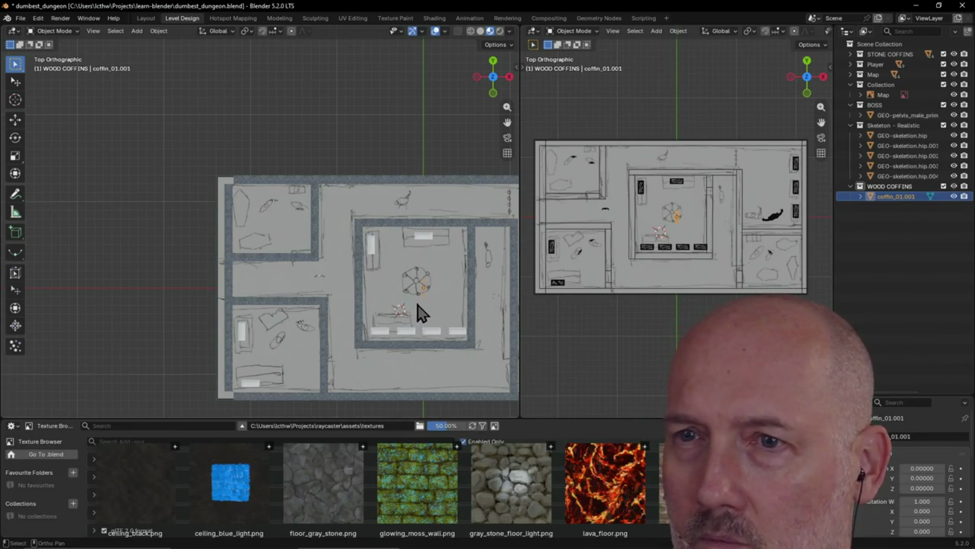
key("g")
key("x")
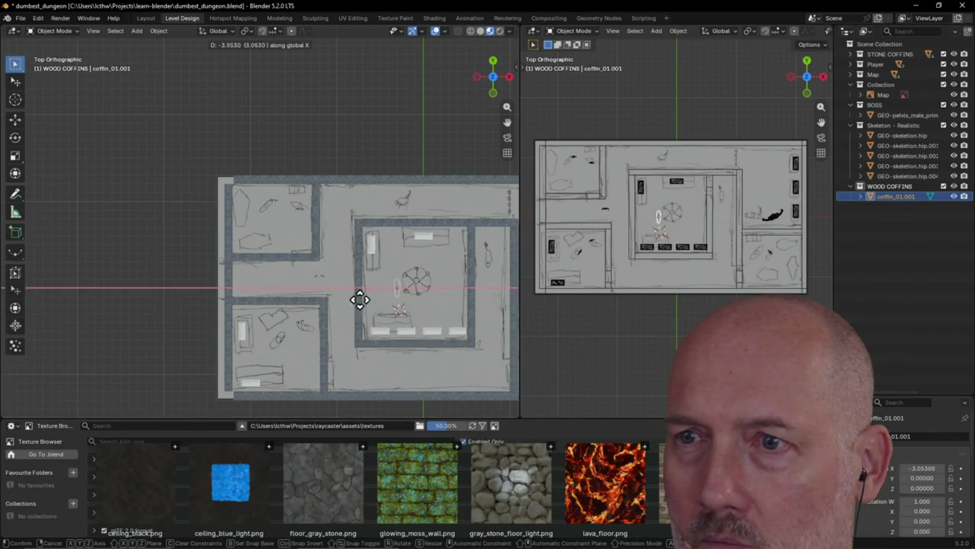
Move coffin_01.001 into the map's top-left room.
left_click(242, 296)
key("g")
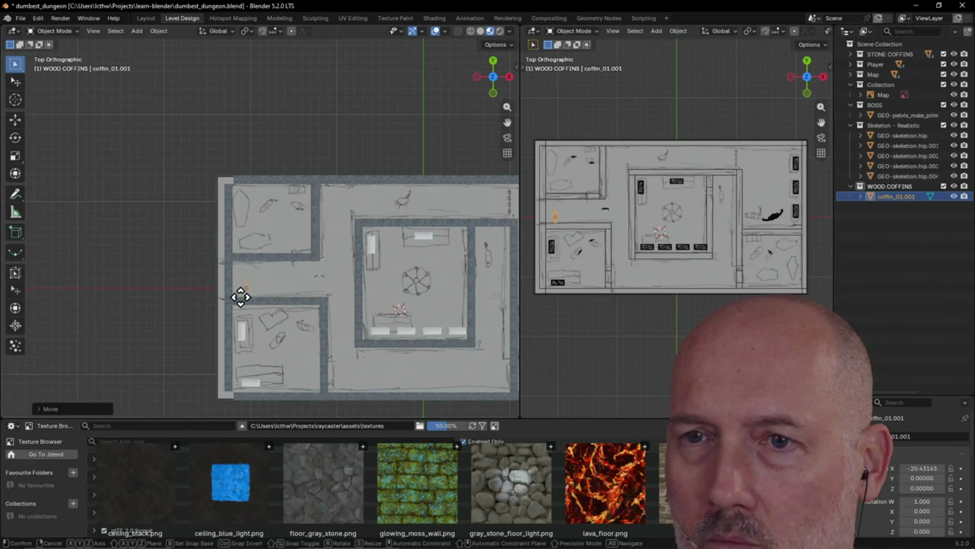
left_click(235, 218)
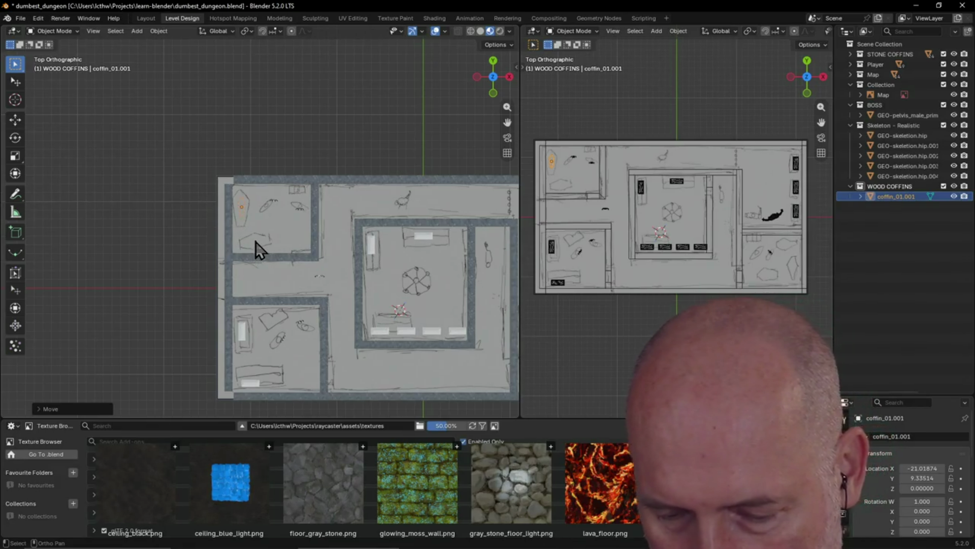
Lower coffin_01.001 on Z to about -6.08 and expand the Map collection.
key("g")
key("z")
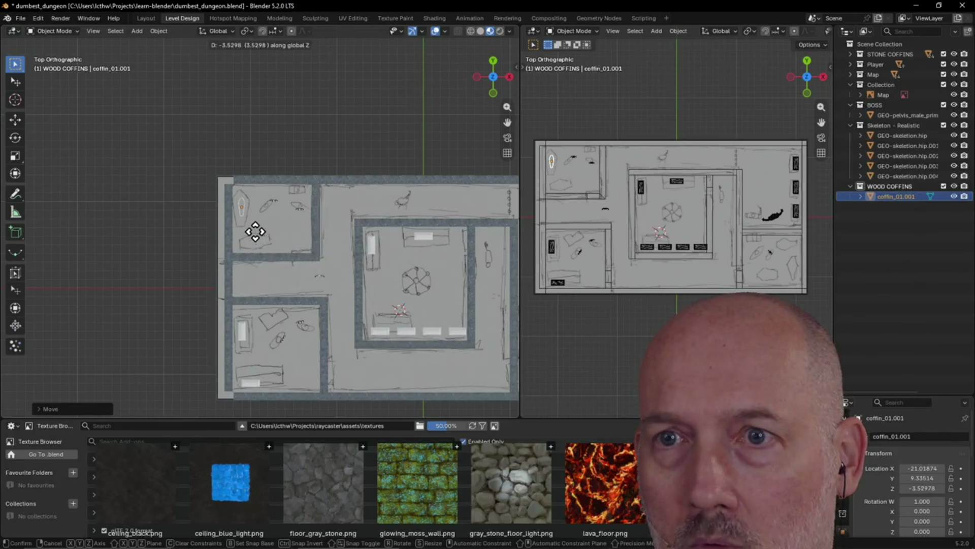
left_click(256, 235)
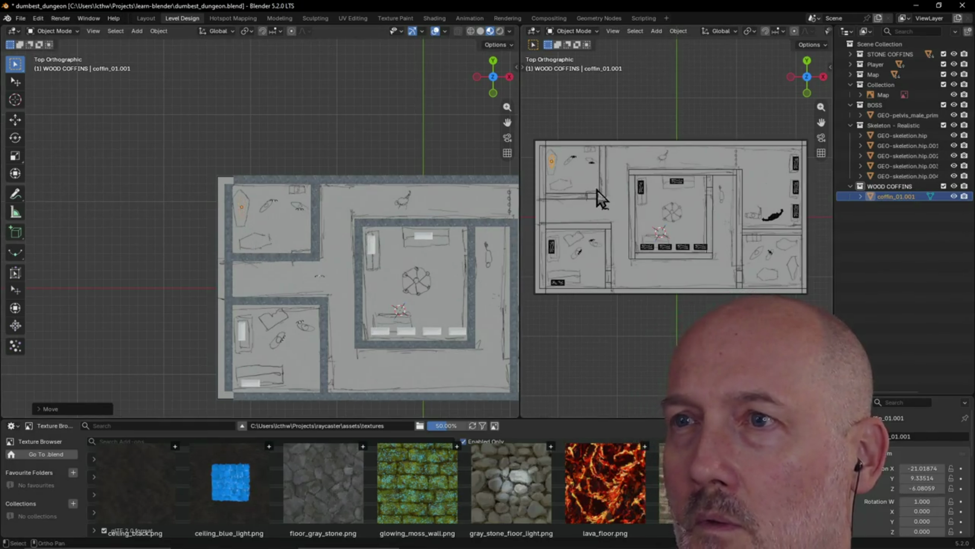
scroll(385, 183, "up", 5)
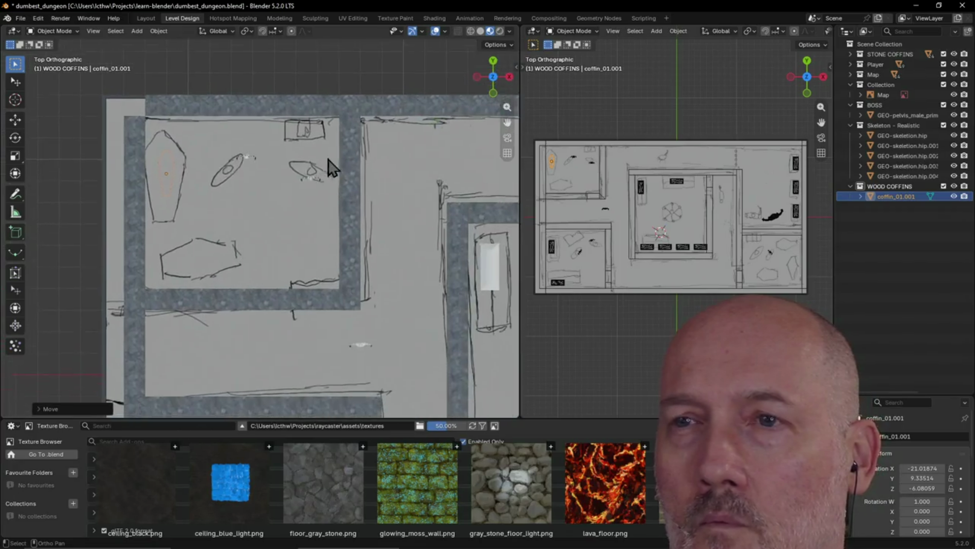
middle_click_drag(329, 168, 331, 163, "shift")
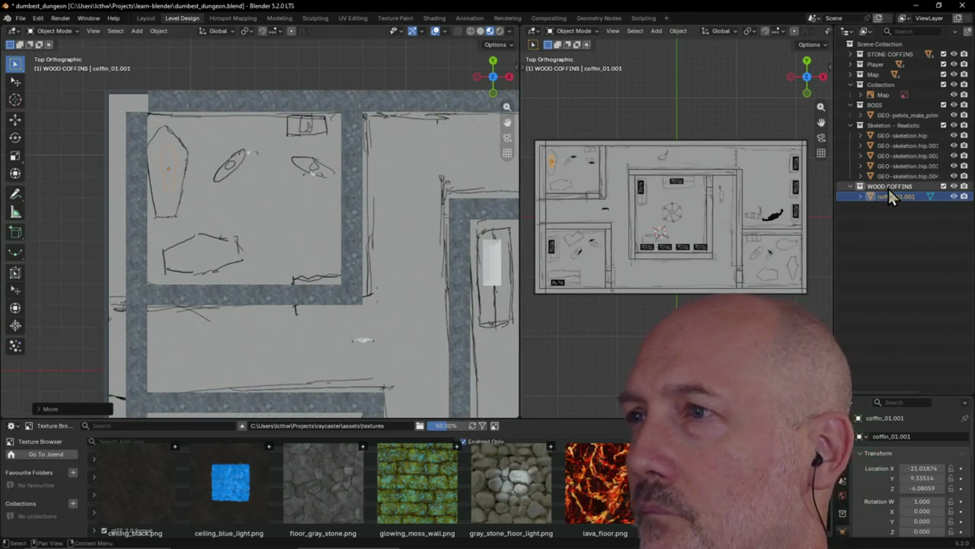
left_click(852, 74)
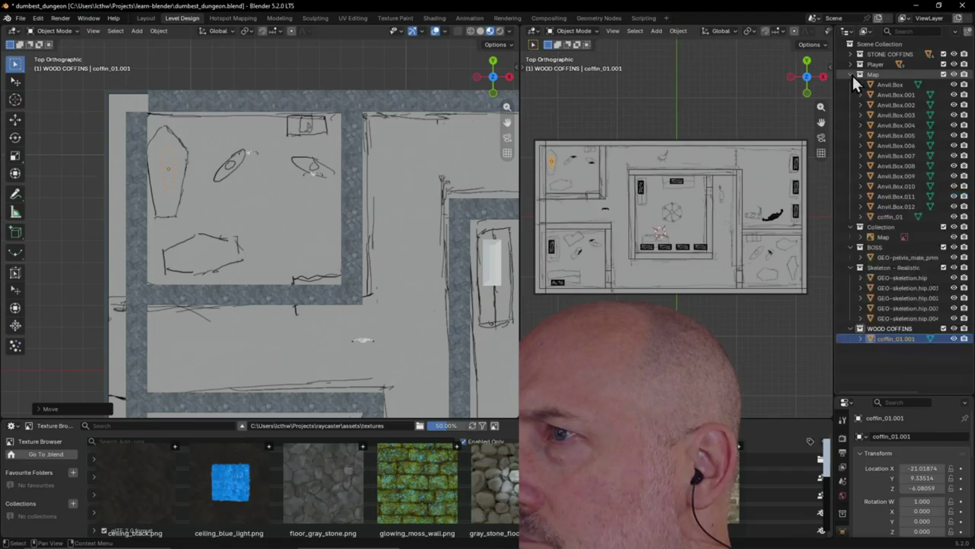
Move coffin_01 into the WOOD COFFINS collection and place it over the lower sketched coffin.
left_click(889, 218)
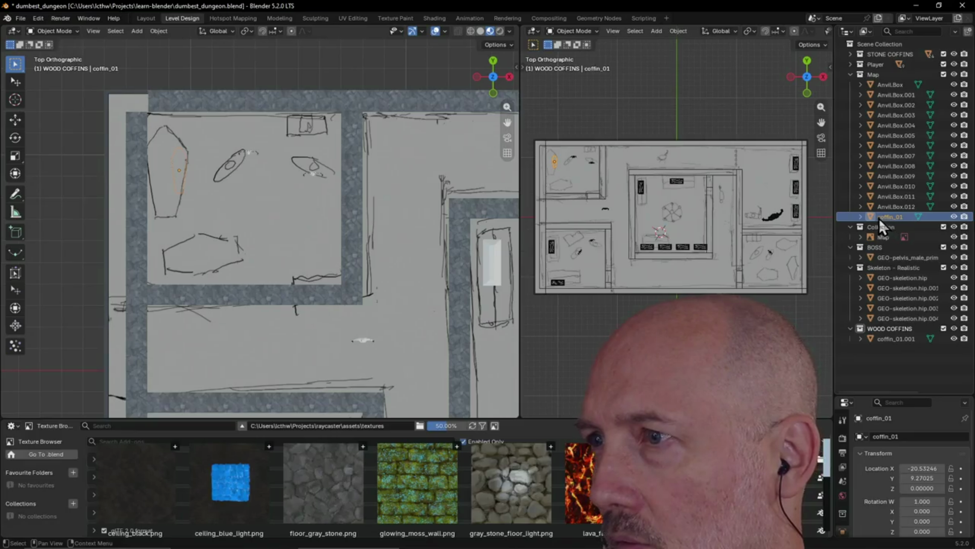
mouse_move(870, 218)
left_mouse_down()
mouse_move(870, 342)
mouse_move(869, 332)
left_mouse_up()
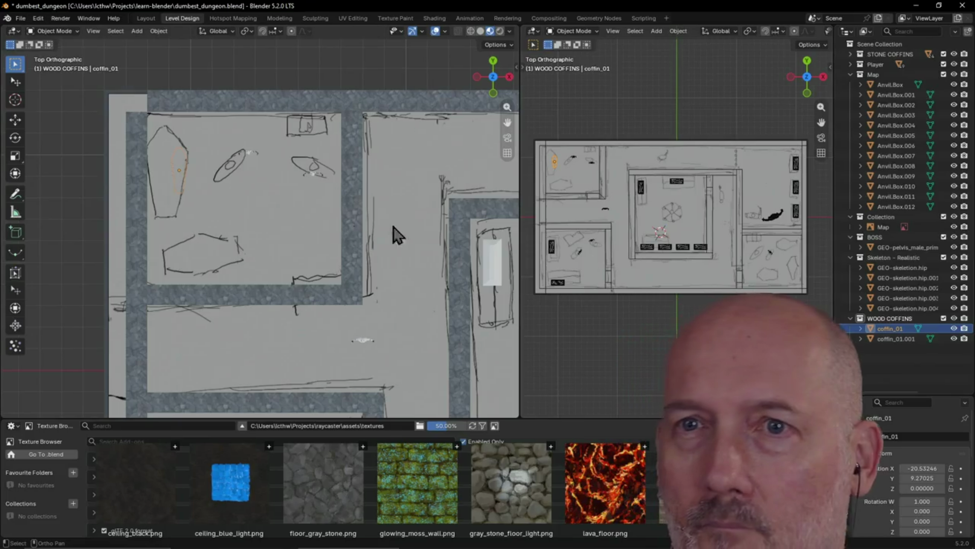
key("g")
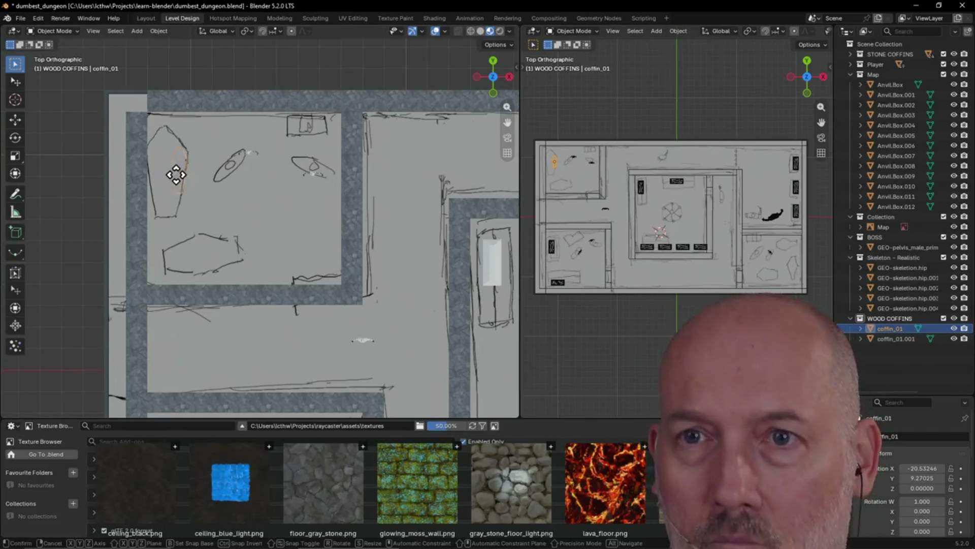
left_click(209, 261)
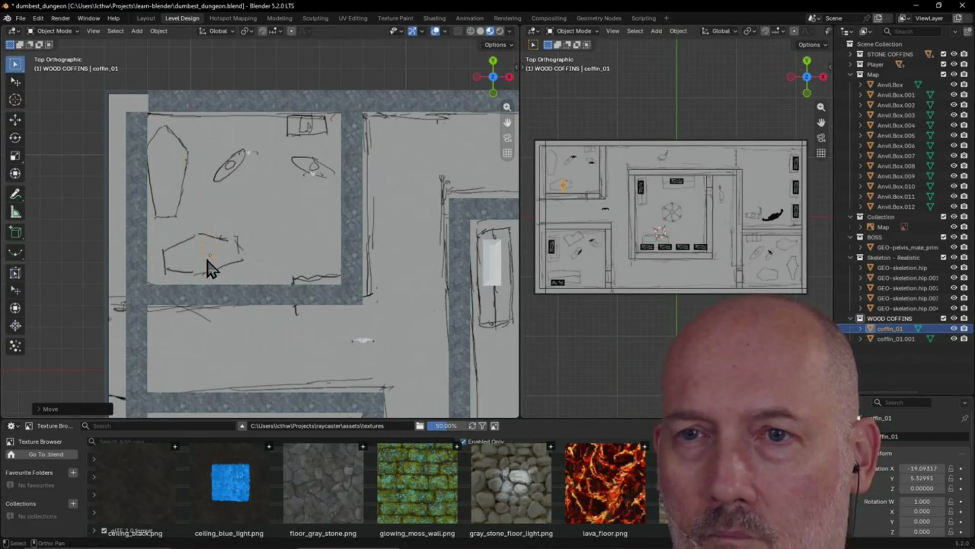
Rotate coffin_01 to match the sketch outline, then select coffin_01.001.
key("r")
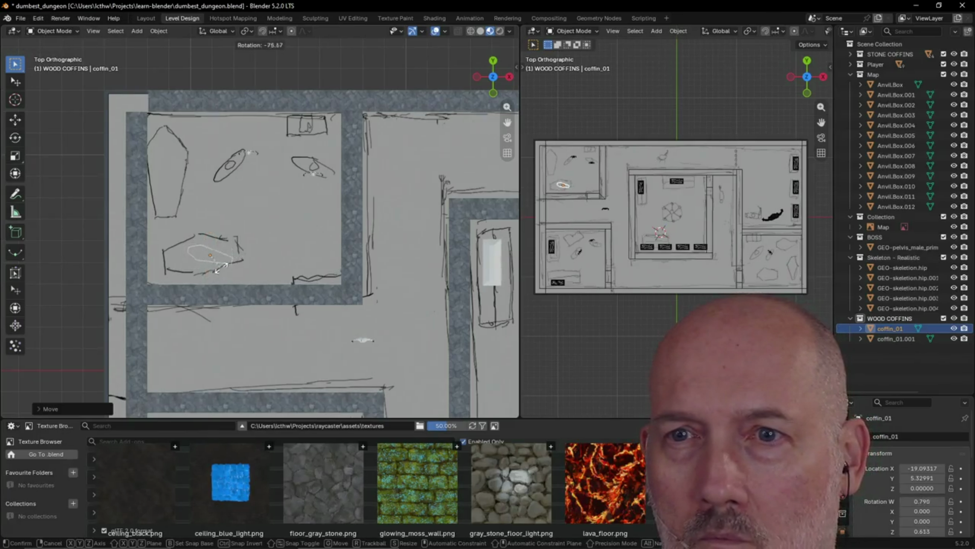
left_click(225, 263)
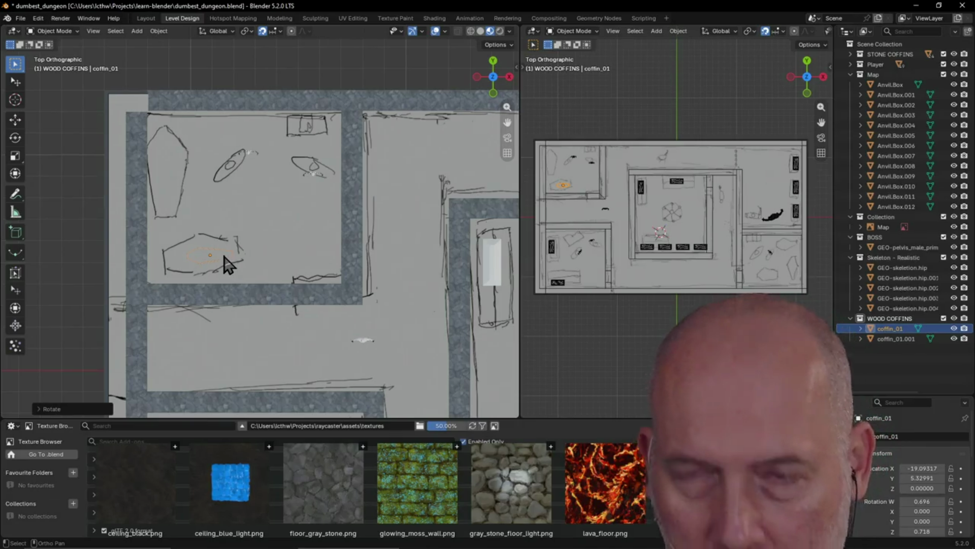
key("g")
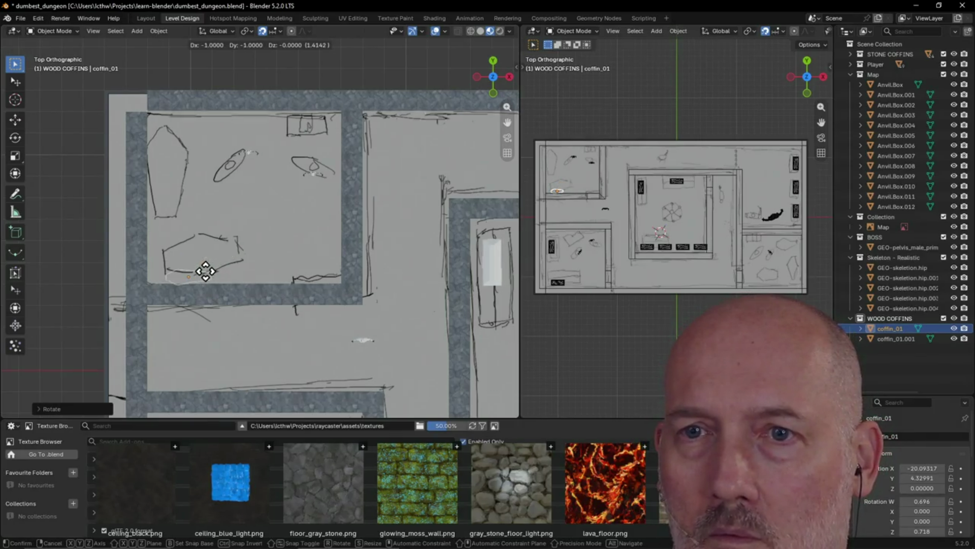
key("Escape")
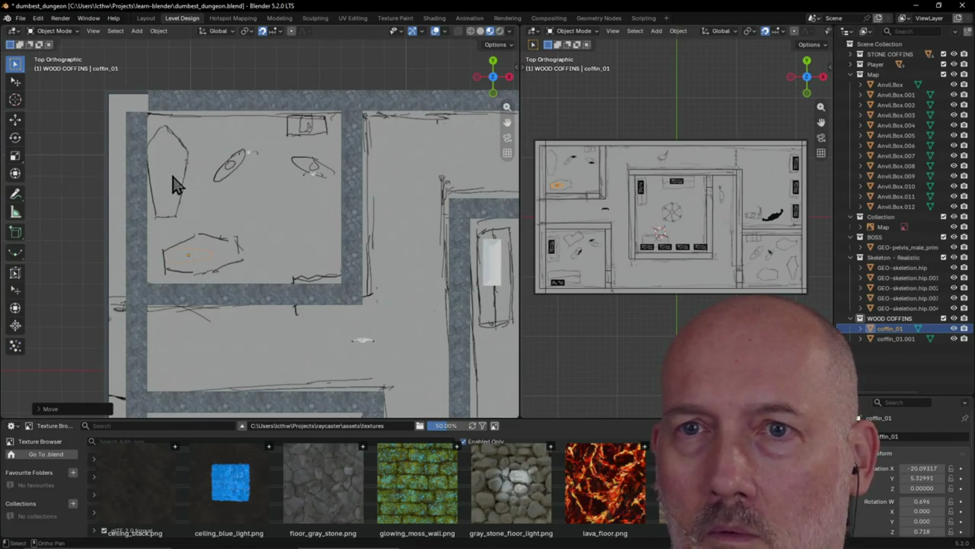
left_click(890, 338)
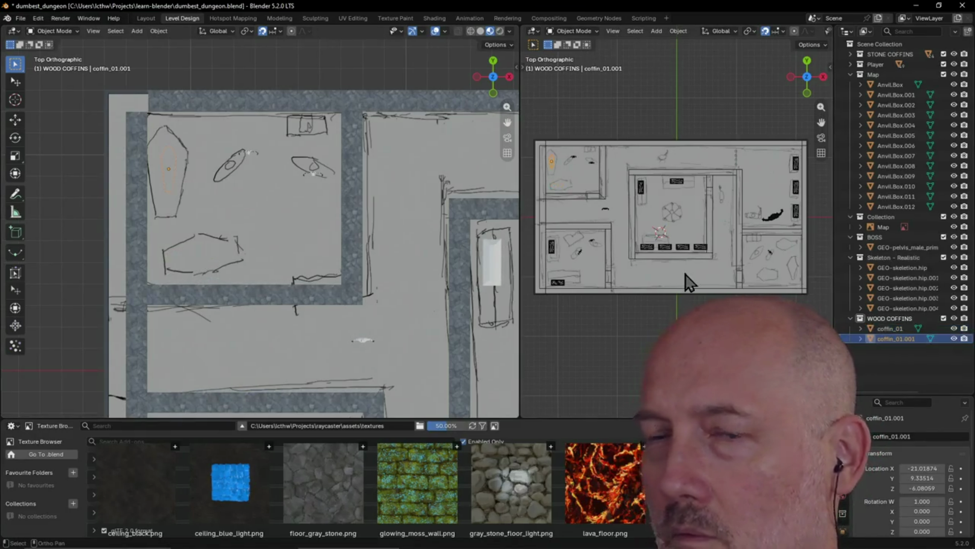
scroll(326, 222, "down", 3)
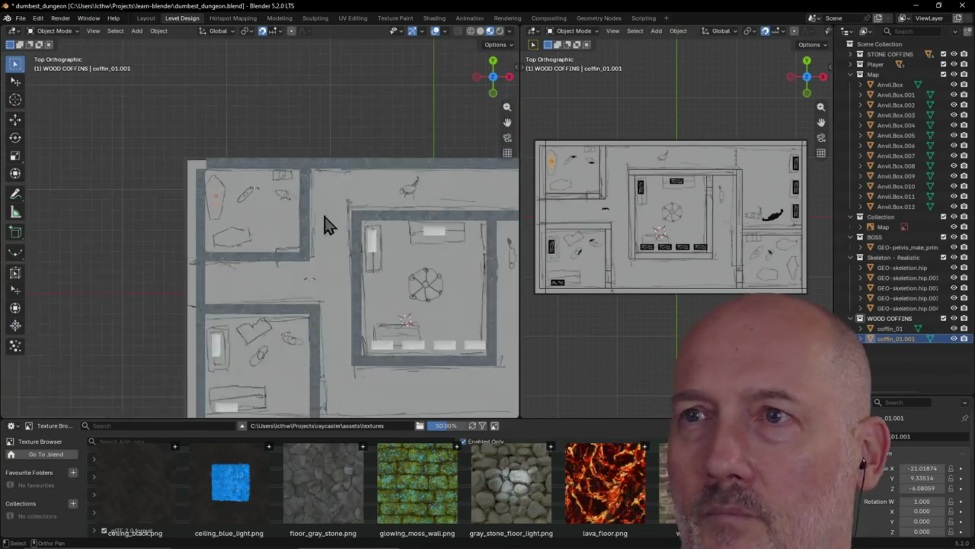
scroll(302, 198, "down", 1)
scroll(302, 199, "up", 1)
Return to a top-down view of the whole map and deselect the second coffin.
key("grave")
left_click(368, 229)
key("KP_Decimal")
scroll(366, 229, "down", 3)
scroll(335, 209, "down", 2)
scroll(330, 217, "down", 1)
scroll(364, 185, "down", 2)
scroll(318, 168, "down", 2)
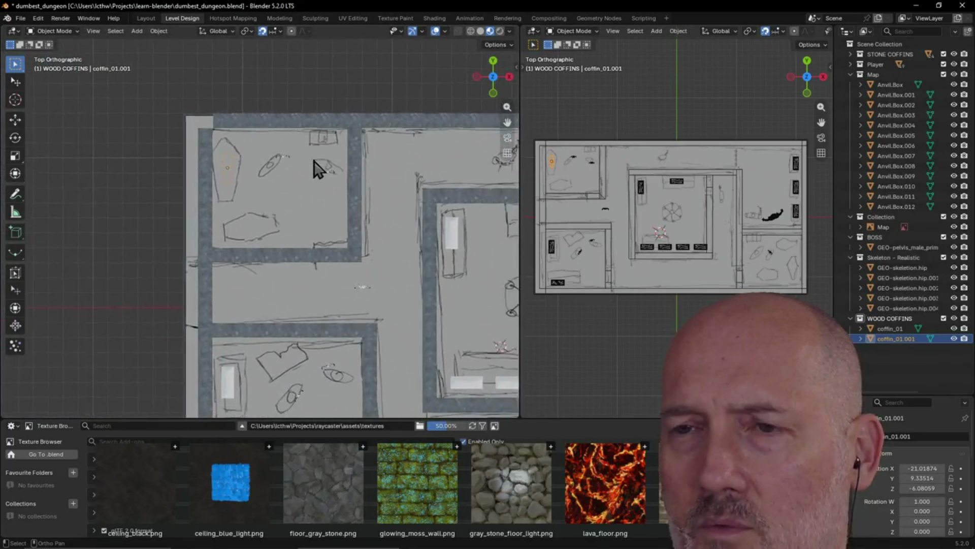
scroll(318, 168, "down", 3)
scroll(318, 168, "up", 1)
middle_click_drag(248, 147, 292, 141, "shift")
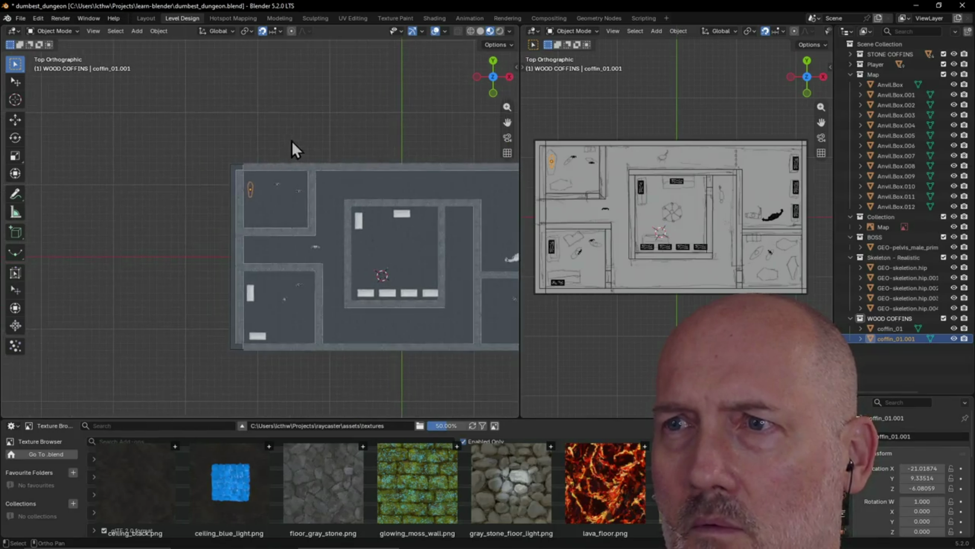
left_click(344, 120)
middle_click_drag(343, 120, 311, 124, "shift")
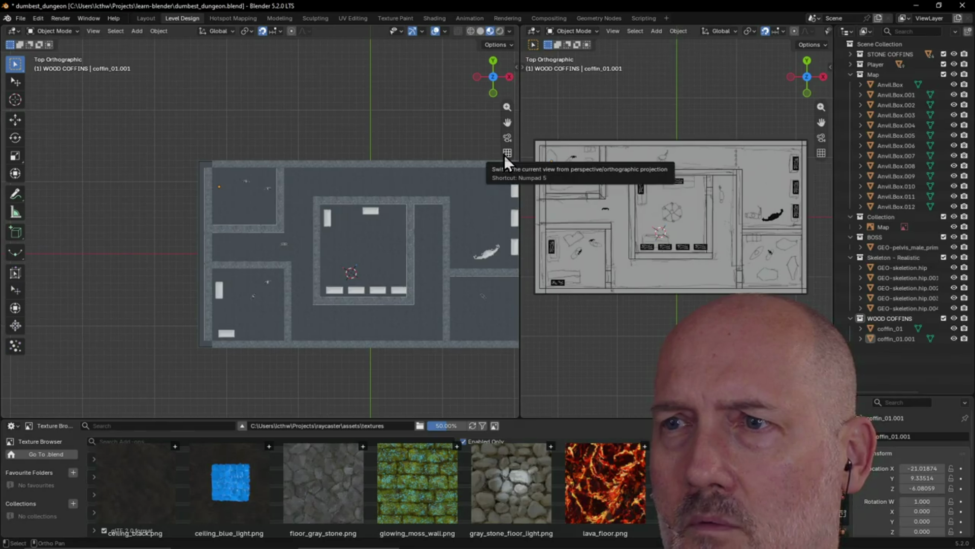
Toggle perspective and back to orthographic, then bring up the preset view directions.
left_click(503, 154)
middle_click_drag(395, 154, 321, 138, "shift")
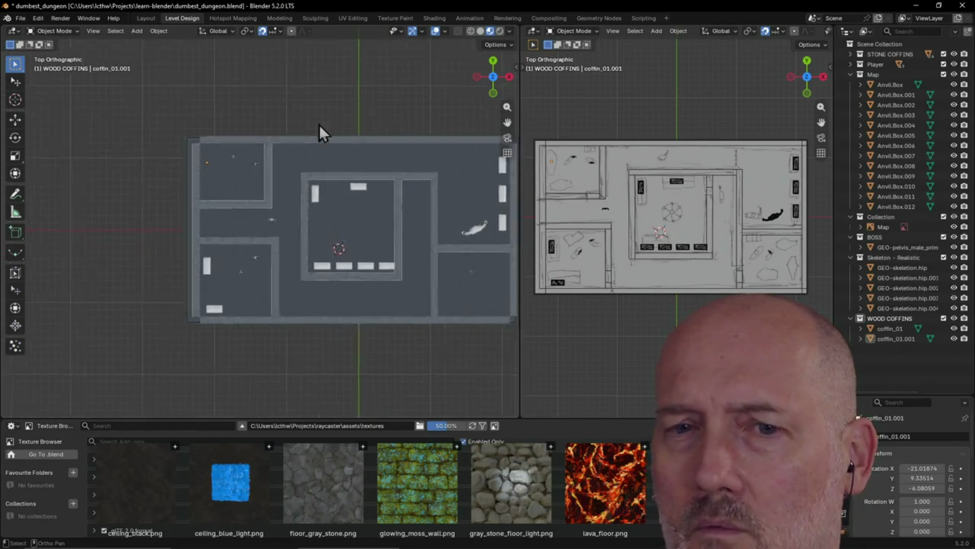
key("grave")
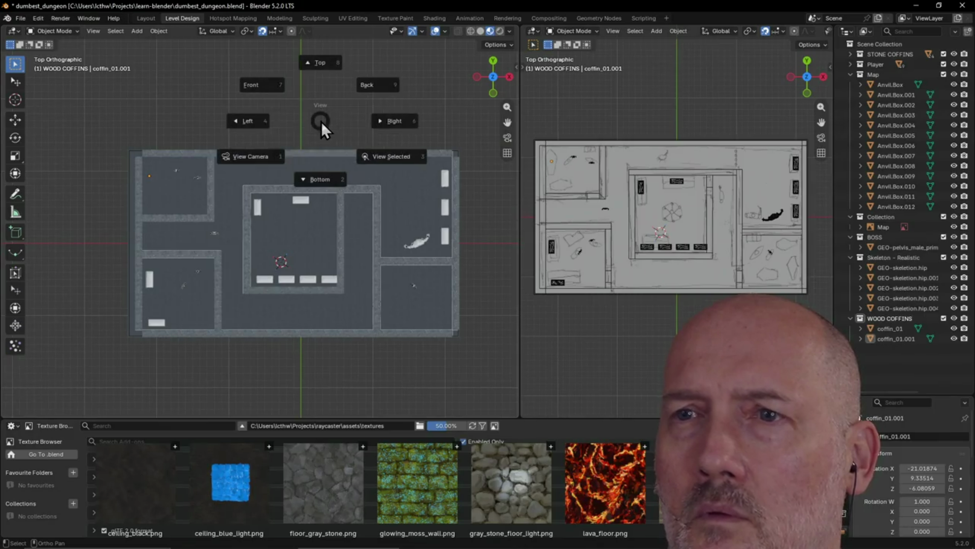
View the dungeon from the left side and frame the wall and floor edge-on.
left_click(251, 125)
middle_click_drag(256, 112, 271, 225, "shift")
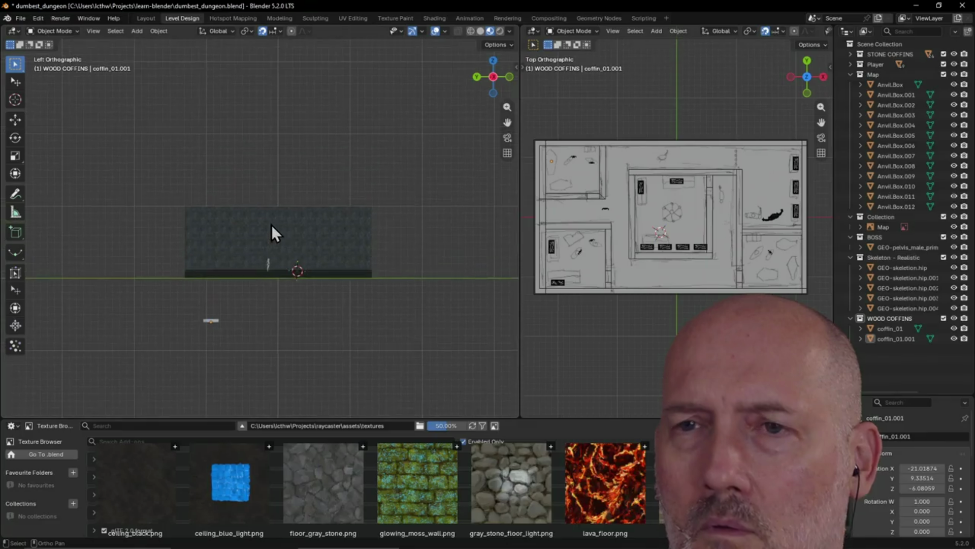
key("grave")
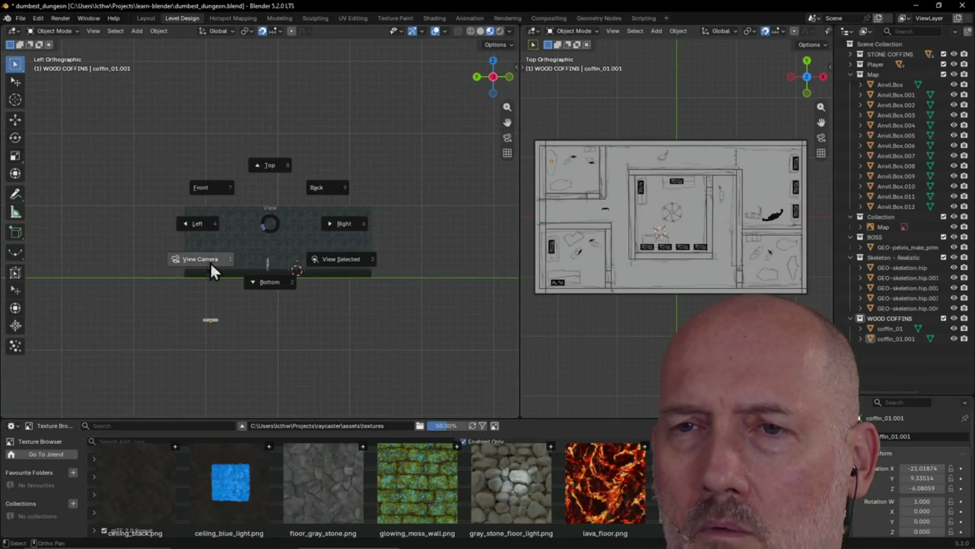
left_click(211, 263)
scroll(129, 315, "up", 2)
scroll(141, 302, "up", 1)
middle_click_drag(168, 299, 215, 234, "shift")
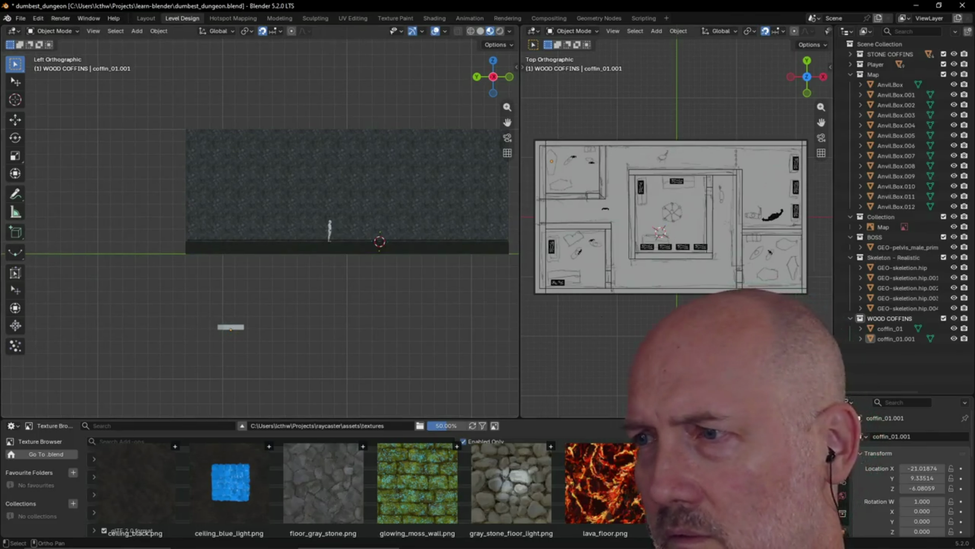
Move both wood coffins vertically as a first attempt, then clear the stray wall-box selection.
left_click(875, 336)
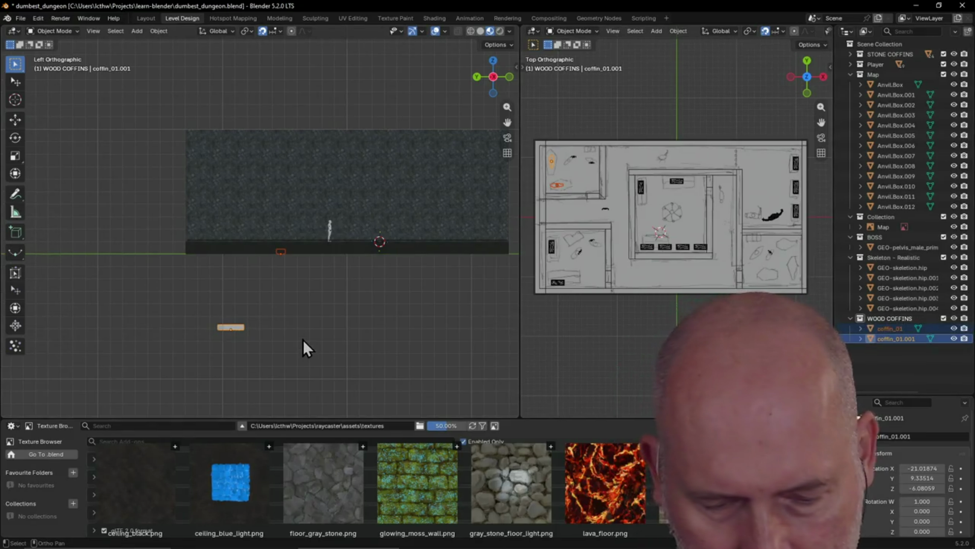
key("g")
key("z")
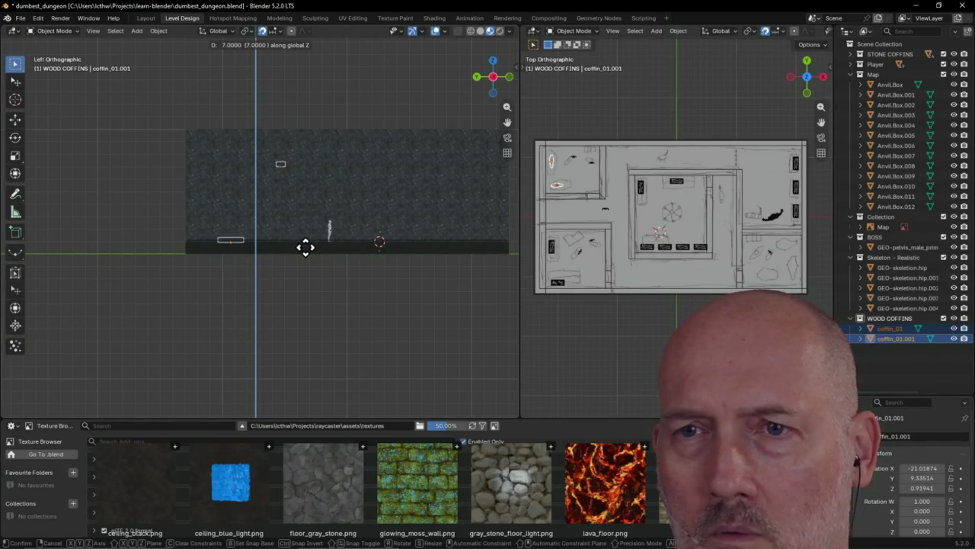
left_click(305, 245)
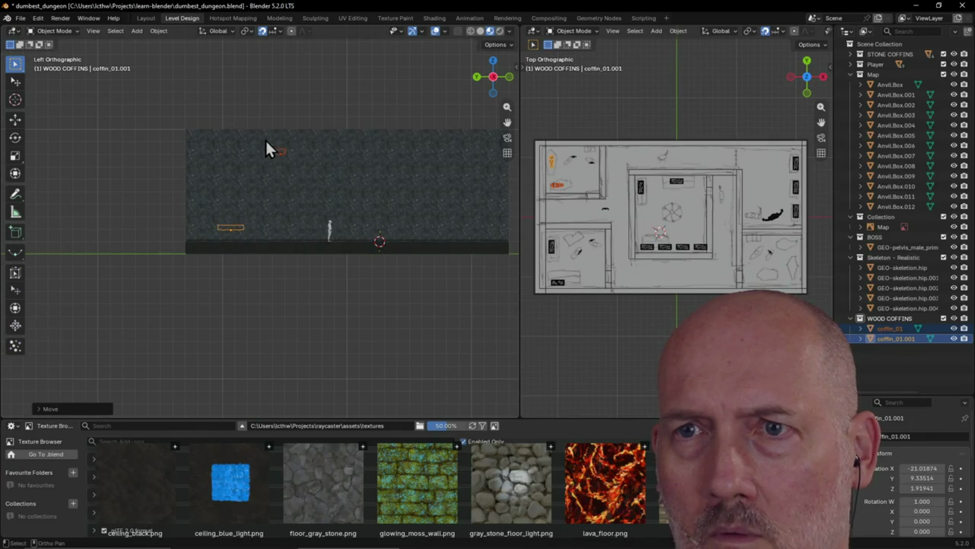
left_click_drag(267, 140, 308, 197)
left_click(287, 161, "shift")
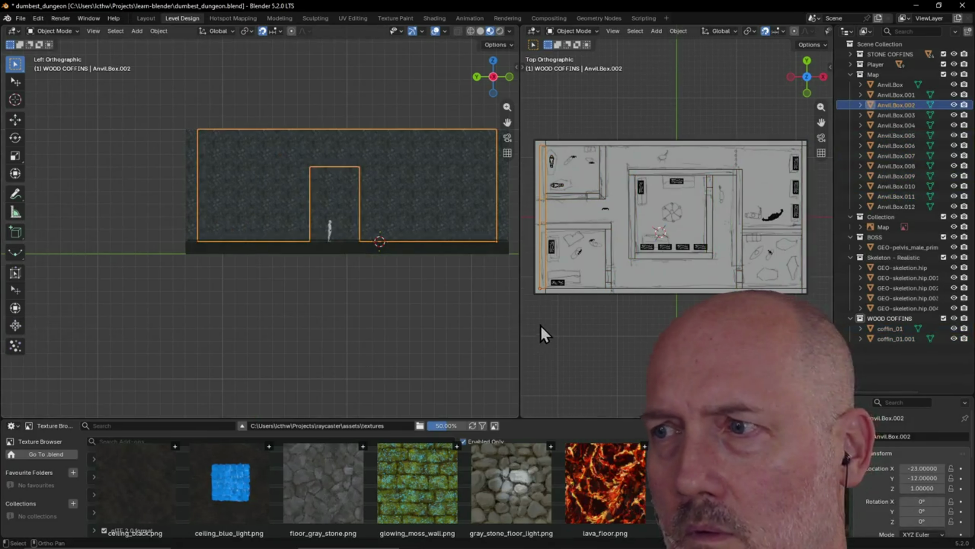
key("alt+a")
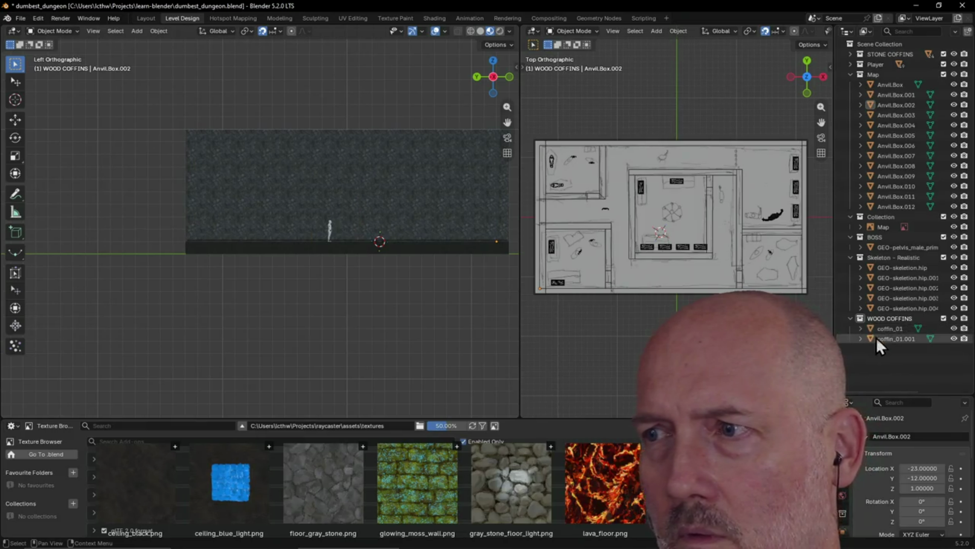
left_click(882, 332)
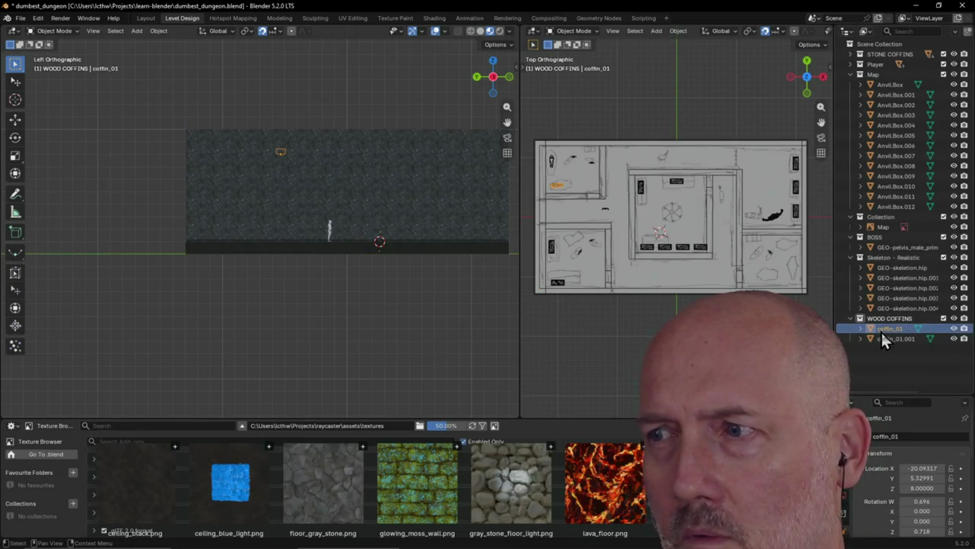
Undo the move, shift coffin_01 down by -8 on Z, and reselect both coffins in the Outliner.
key("ctrl+v")
key("g")
key("z")
key("minus")
key("8")
key("Return")
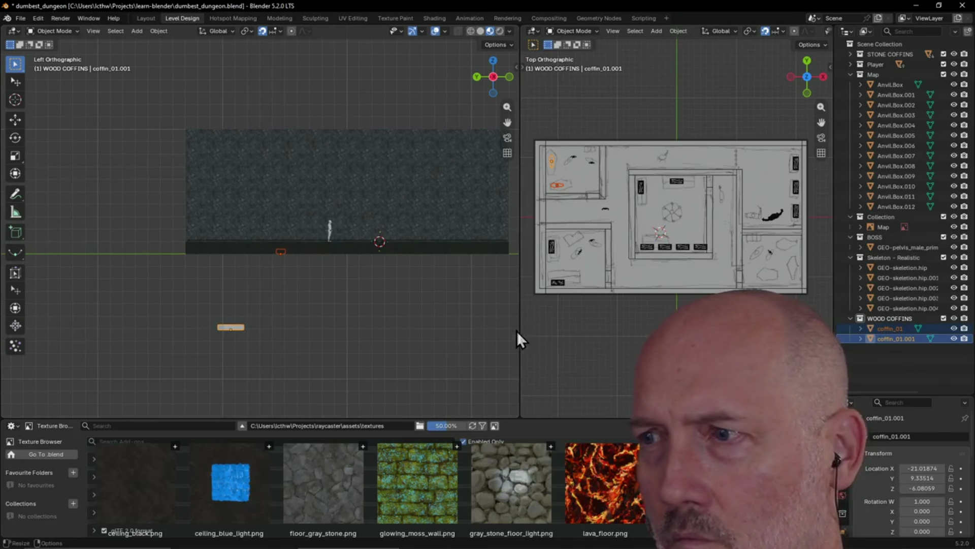
left_click(879, 340)
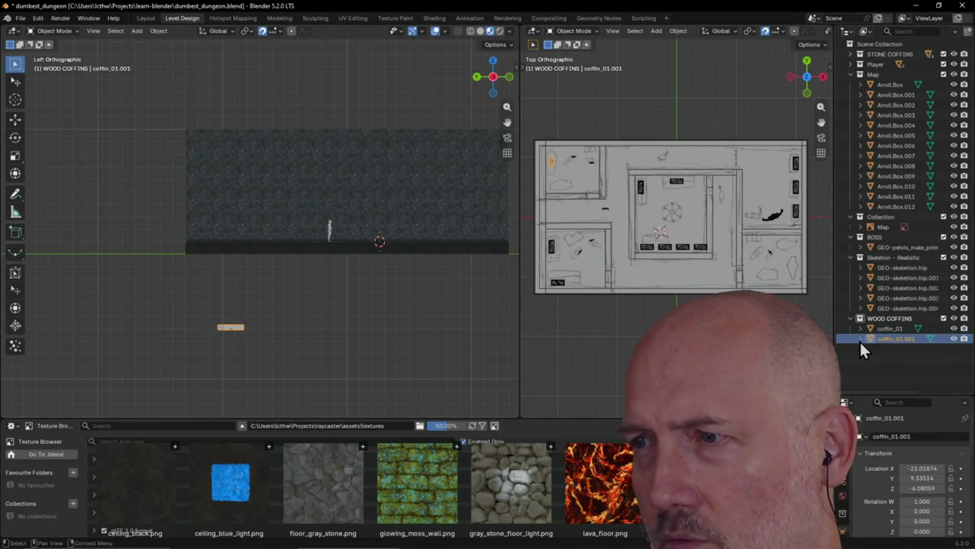
left_click(861, 339)
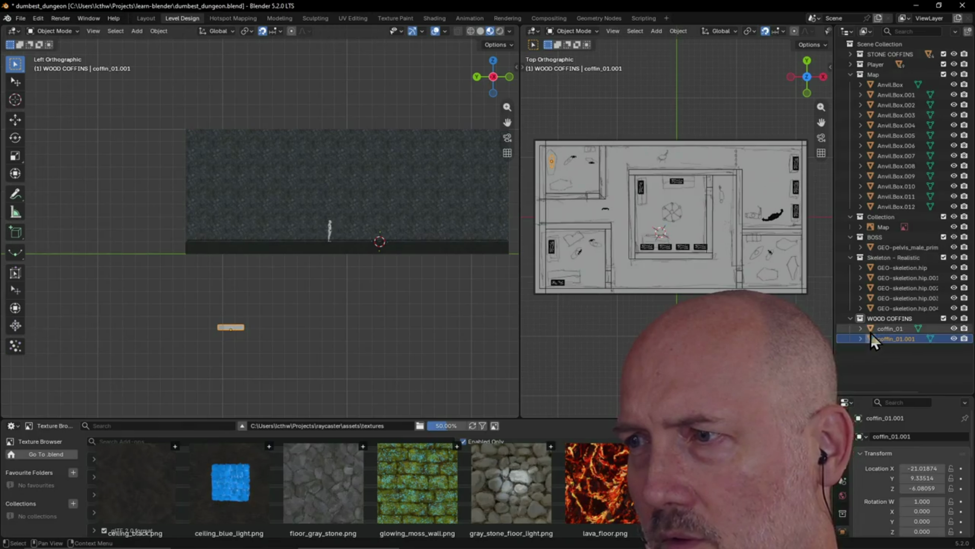
left_click(871, 332)
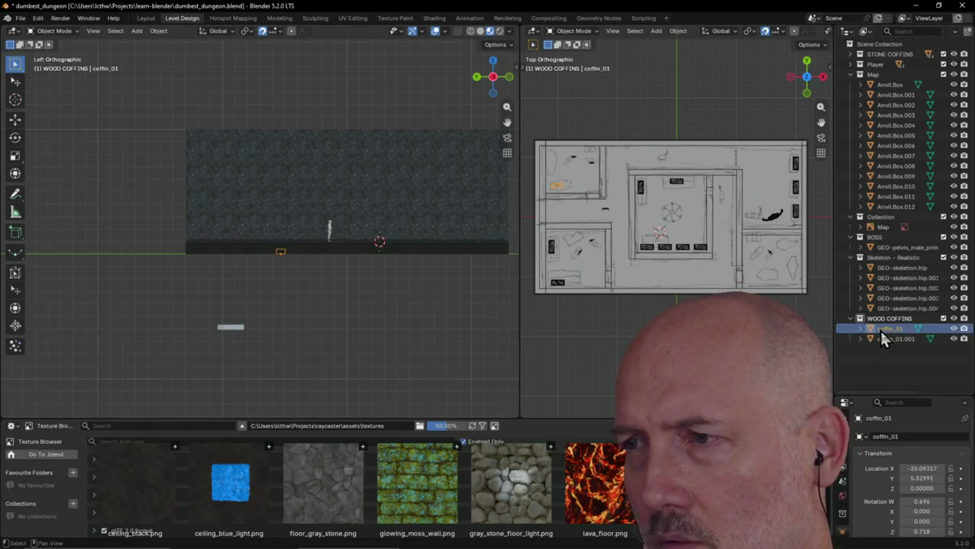
left_click(881, 343, "shift")
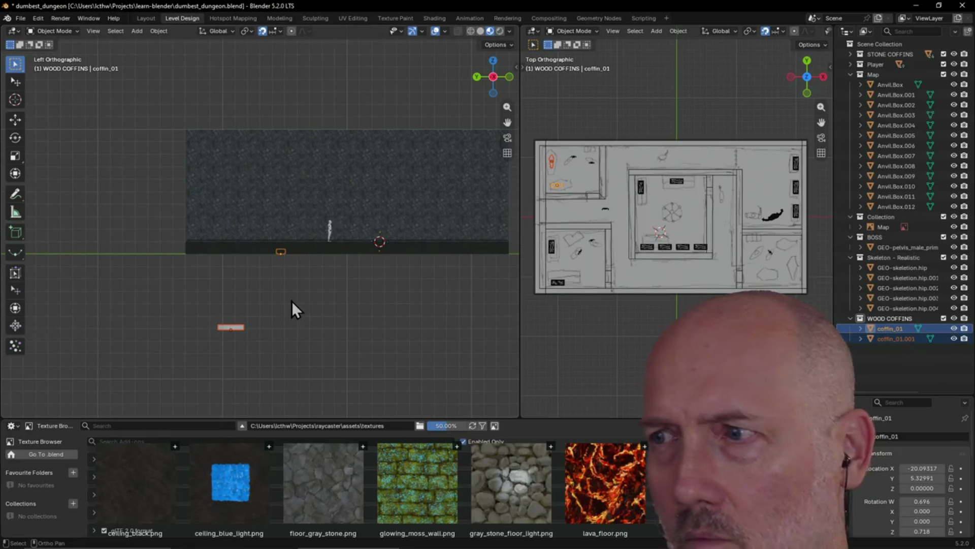
Raise coffin_01.001 on Z to about 1.9, above the dungeon floor.
left_click(292, 301)
left_click(899, 339)
key("g")
key("z")
left_click(339, 220)
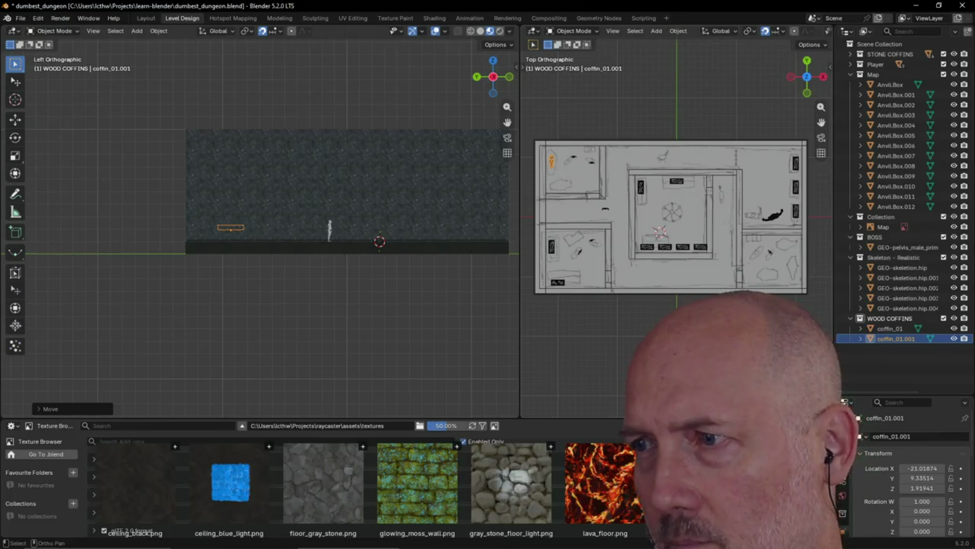
Raise coffin_01 on Z to rest on the dungeon floor at height 1.
left_click(891, 329)
key("g")
key("z")
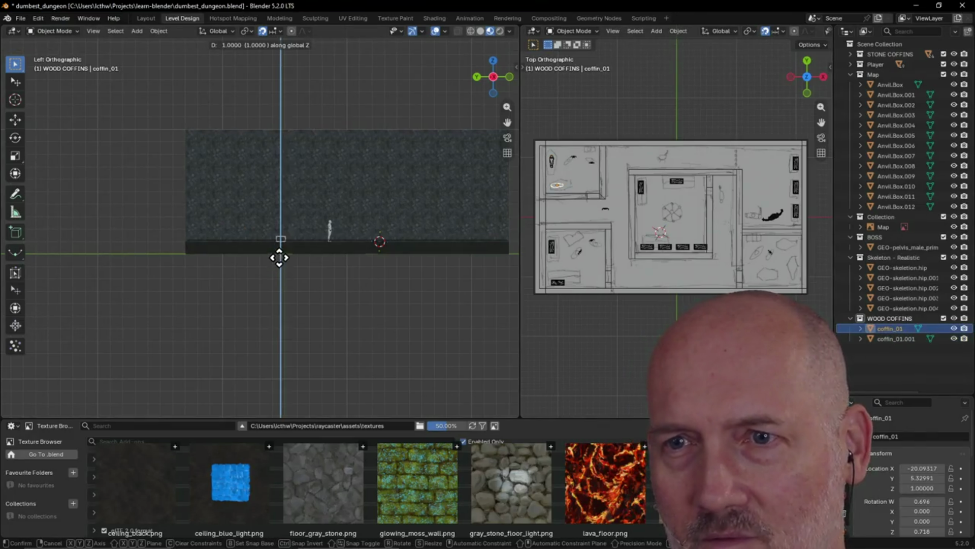
left_click(280, 252)
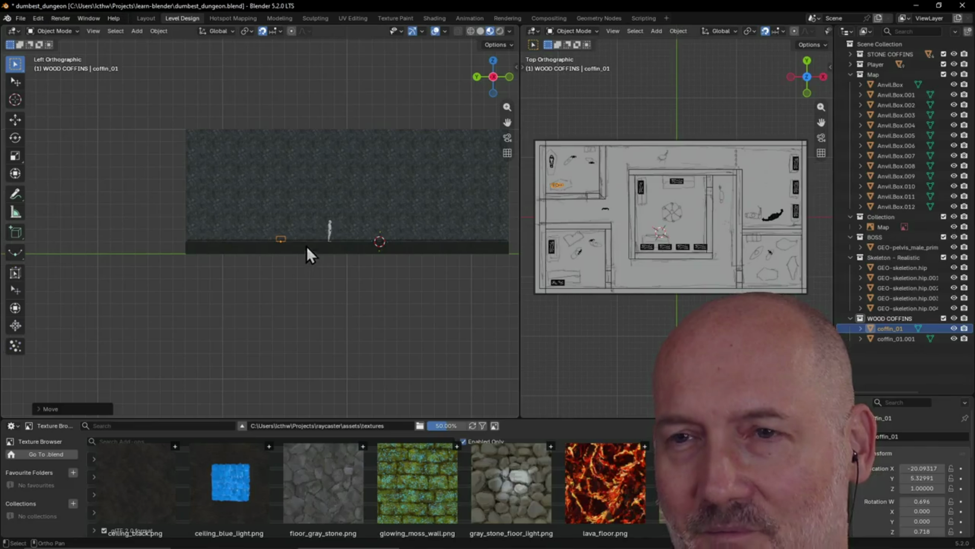
scroll(307, 246, "up", 1)
middle_click_drag(307, 222, 264, 300, "shift")
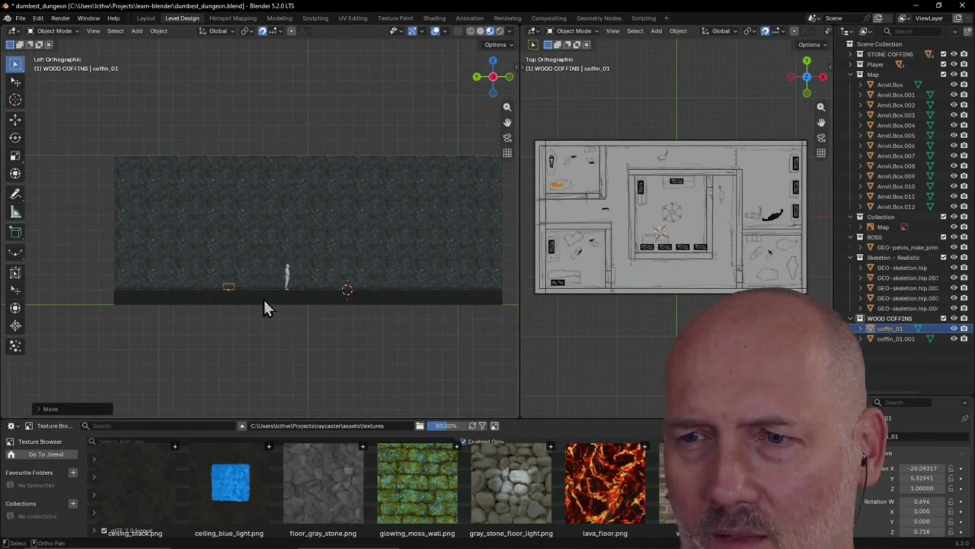
Clear the coffin selection and switch the viewport to a Top view of the map.
left_click(259, 357)
scroll(260, 340, "down", 2)
scroll(300, 272, "up", 3)
scroll(279, 306, "up", 1)
mouse_move(278, 307)
middle_mouse_down("shift")
mouse_move(241, 354)
mouse_move(221, 330)
mouse_move(282, 353)
middle_mouse_up("shift")
key("grave")
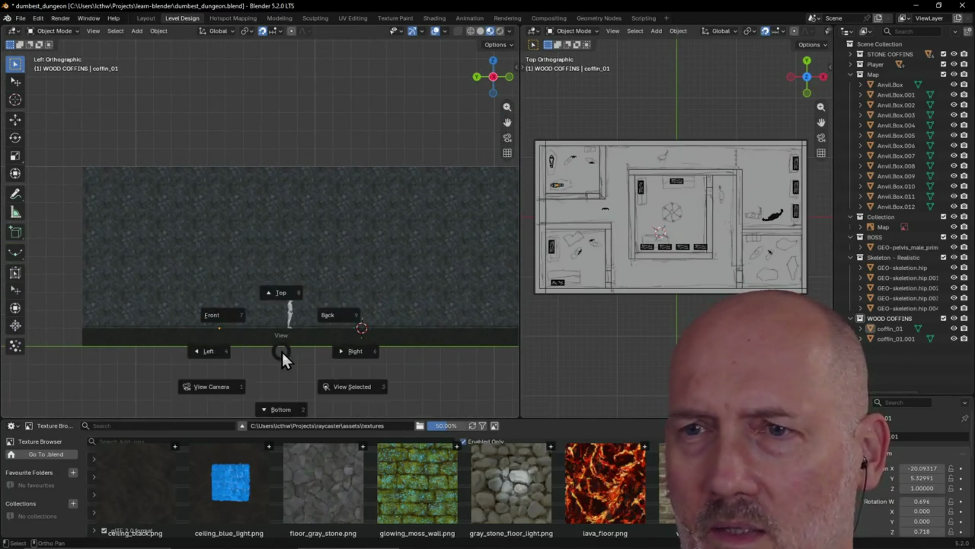
left_click(298, 299)
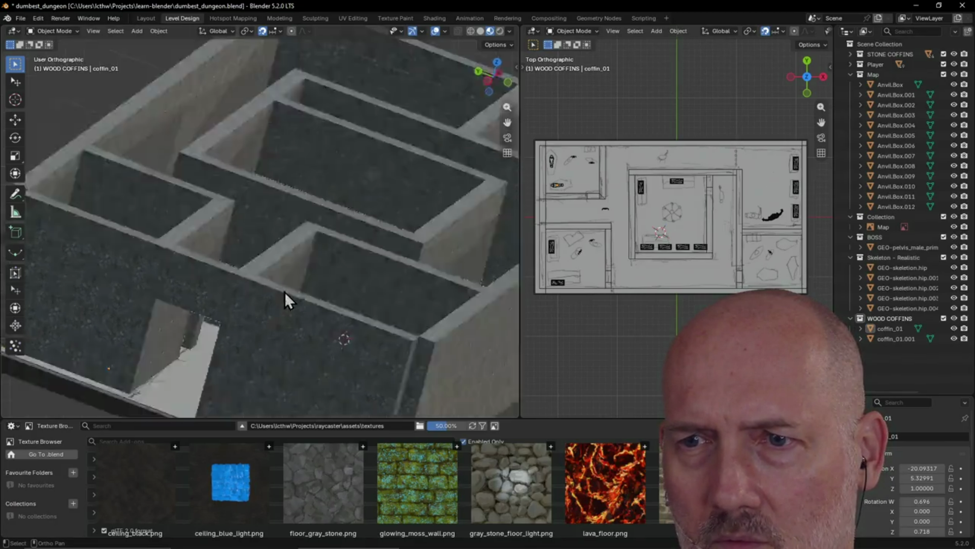
scroll(283, 298, "down", 2)
middle_click_drag(283, 298, 326, 304, "shift")
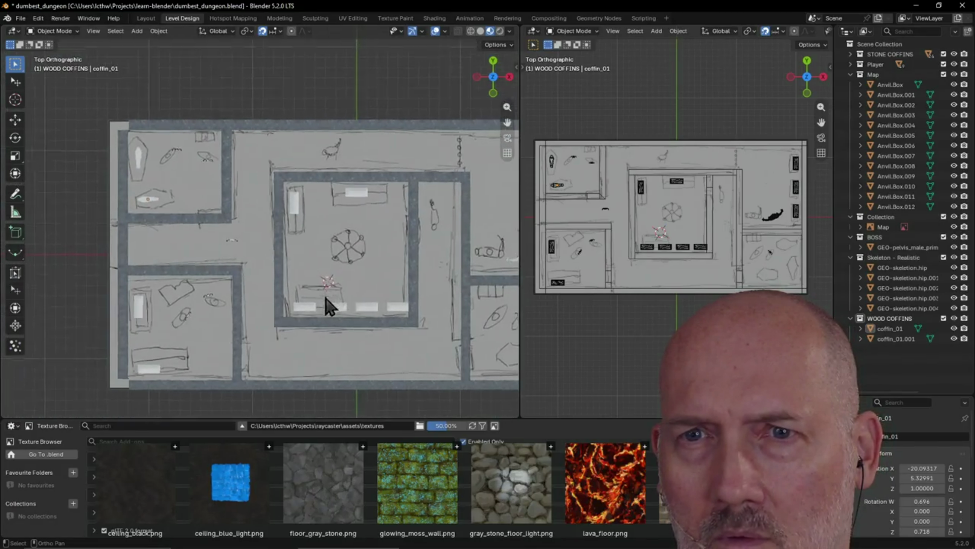
scroll(202, 261, "down", 1)
scroll(212, 262, "up", 4)
scroll(230, 270, "up", 1)
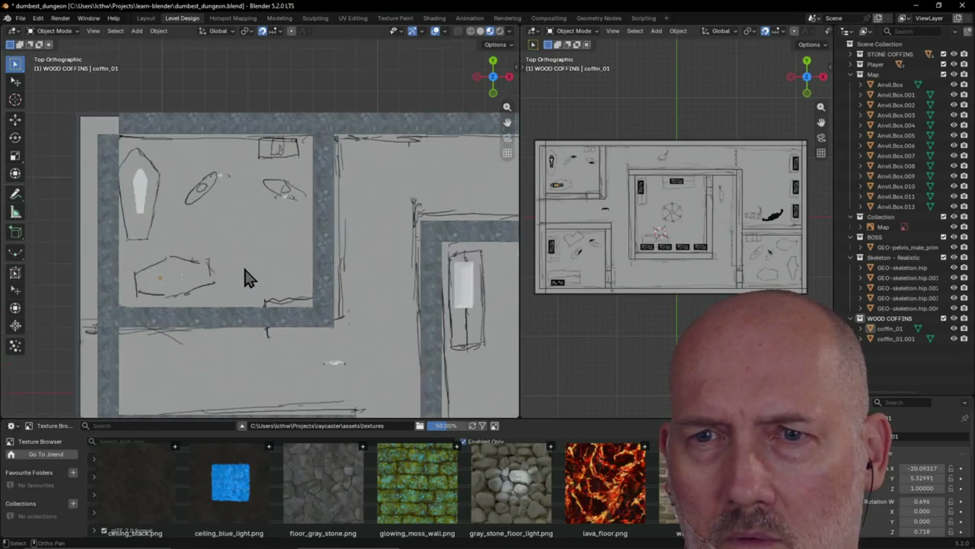
Select the Map object and switch to the Layout workspace.
left_click(243, 266)
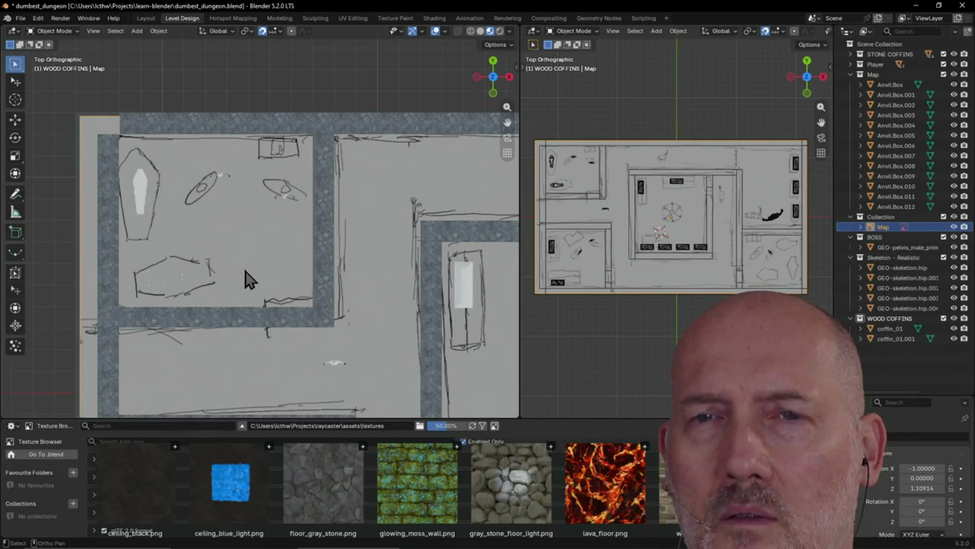
scroll(243, 270, "down", 2)
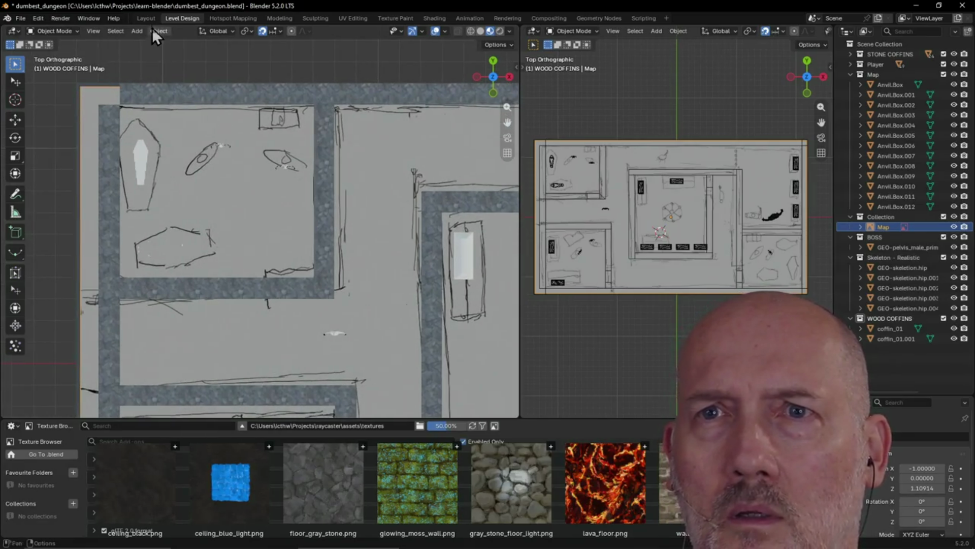
left_click(145, 15)
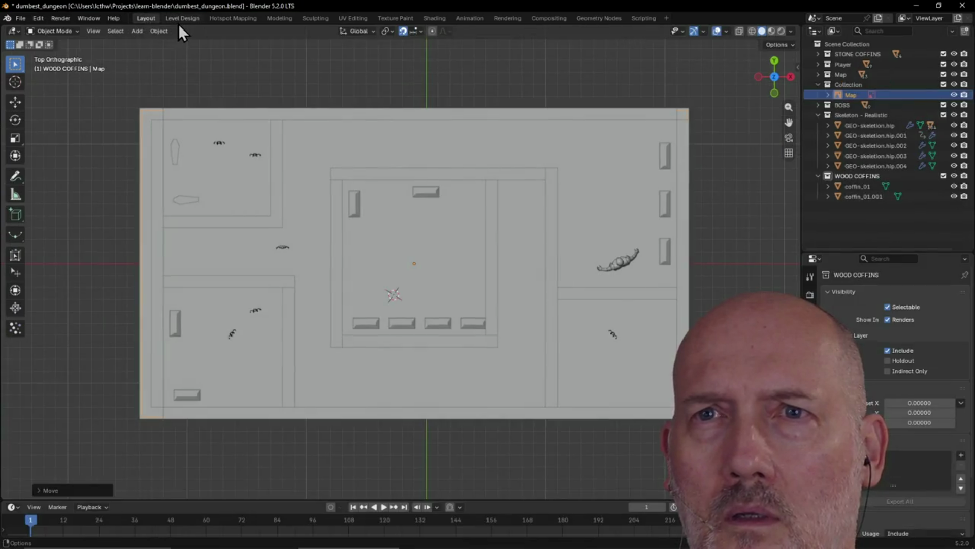
Return to the Level Design workspace and frame the whole map in both top viewports.
middle_click_drag(175, 62, 165, 108)
scroll(166, 110, "down", 2)
scroll(157, 105, "down", 3)
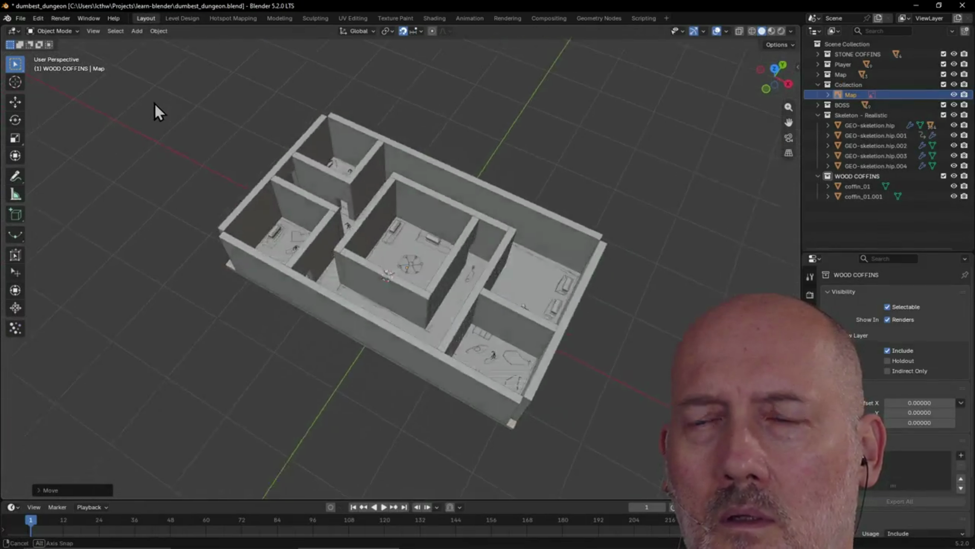
left_click(186, 21)
scroll(211, 163, "down", 1)
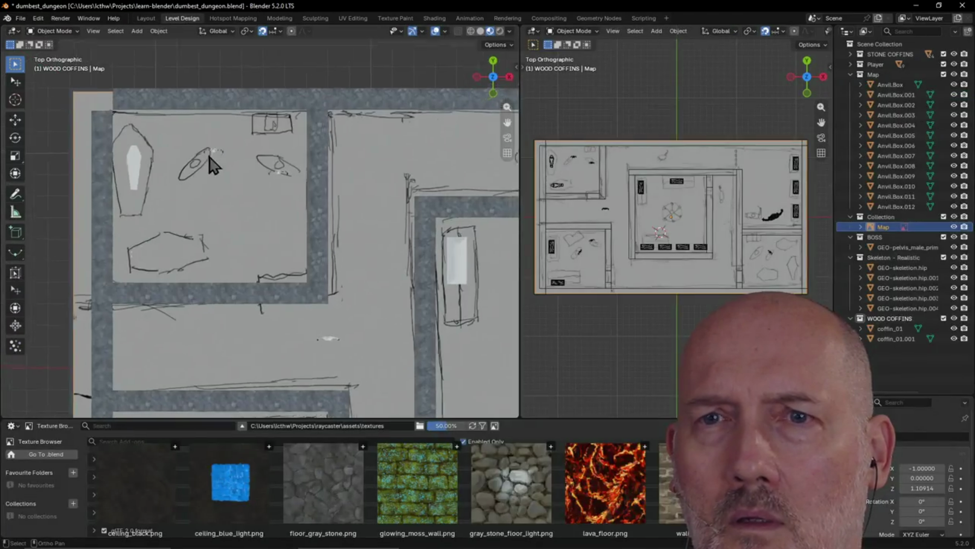
scroll(207, 148, "down", 2)
scroll(236, 161, "down", 2)
scroll(237, 107, "down", 2)
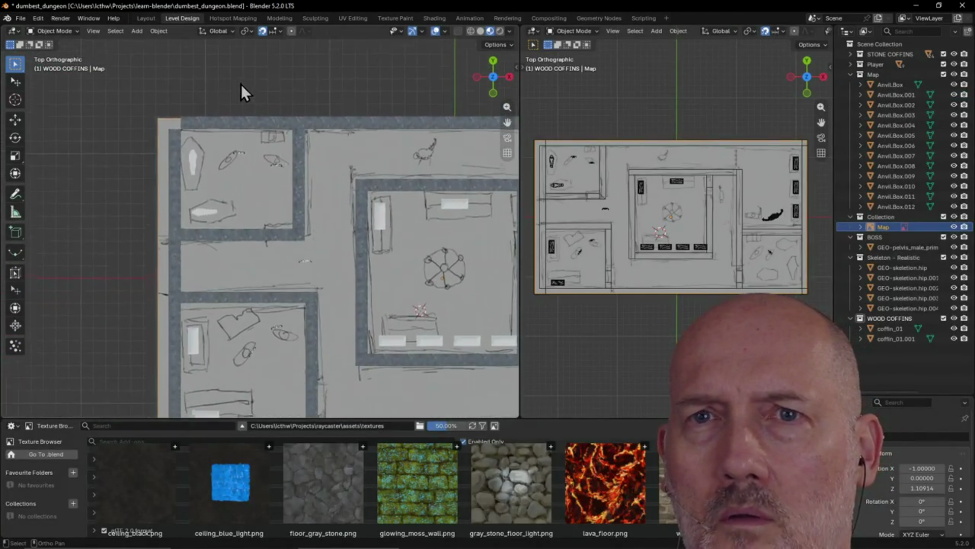
scroll(242, 86, "down", 1)
middle_click_drag(266, 98, 236, 84, "shift")
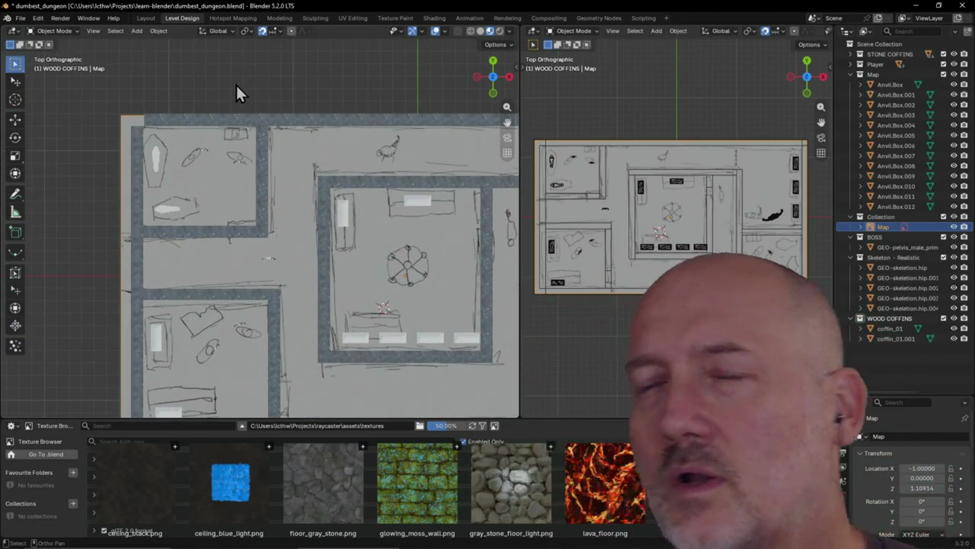
scroll(582, 136, "down", 2)
middle_click_drag(583, 138, 587, 174, "shift")
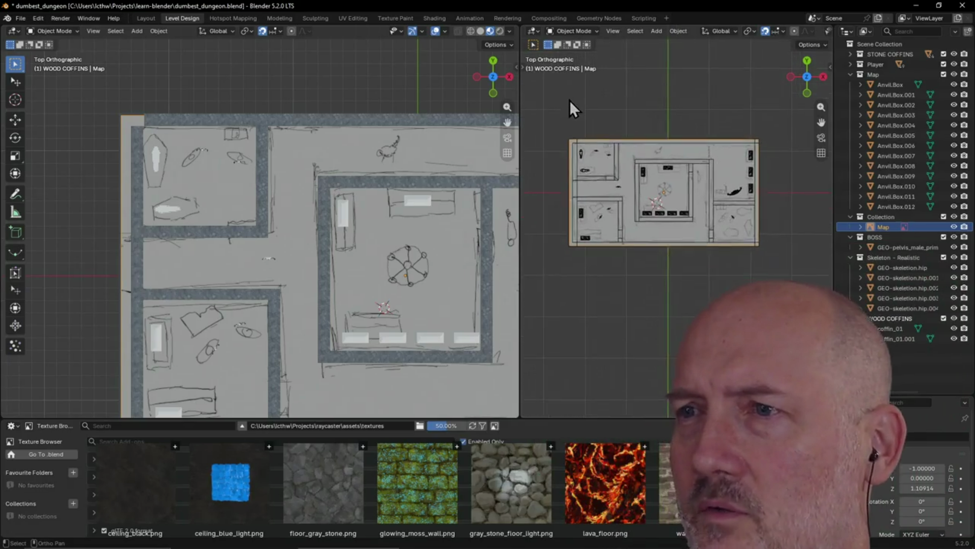
scroll(204, 87, "down", 3)
mouse_move(204, 87)
middle_mouse_down("shift")
mouse_move(261, 49)
mouse_move(177, 78)
mouse_move(190, 58)
mouse_move(257, 184)
mouse_move(259, 103)
middle_mouse_up("shift")
middle_click_drag(355, 391, 310, 362, "shift")
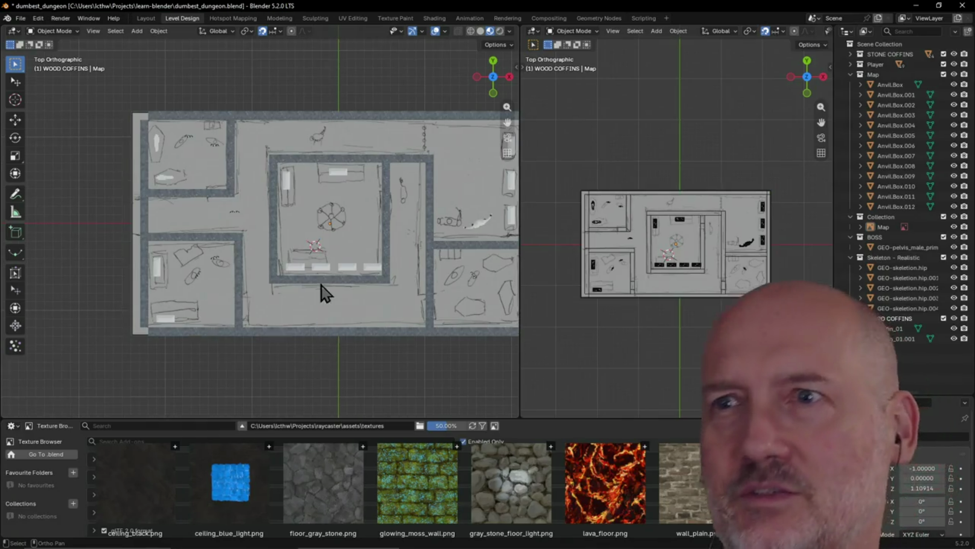
mouse_move(366, 169)
middle_mouse_down("shift")
mouse_move(366, 218)
mouse_move(386, 226)
middle_mouse_up("shift")
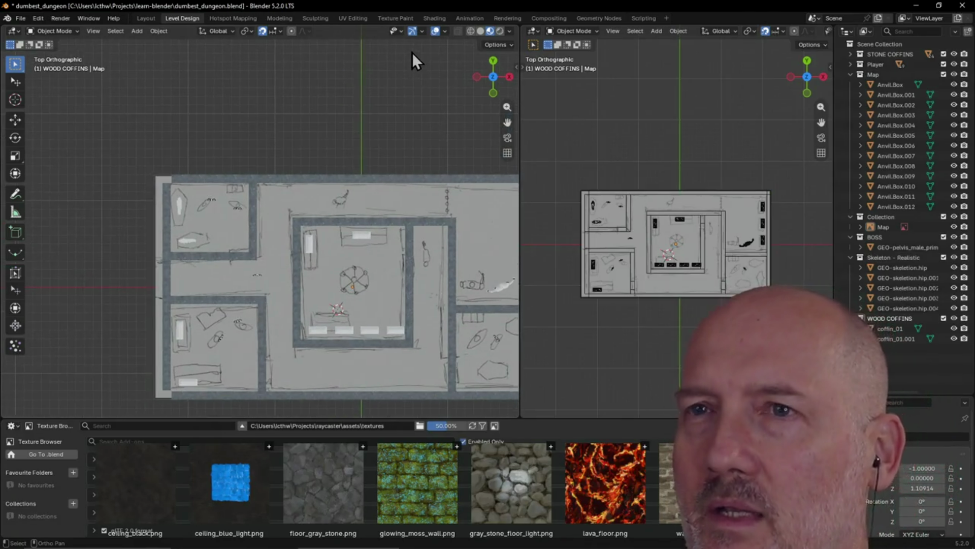
left_click(423, 31)
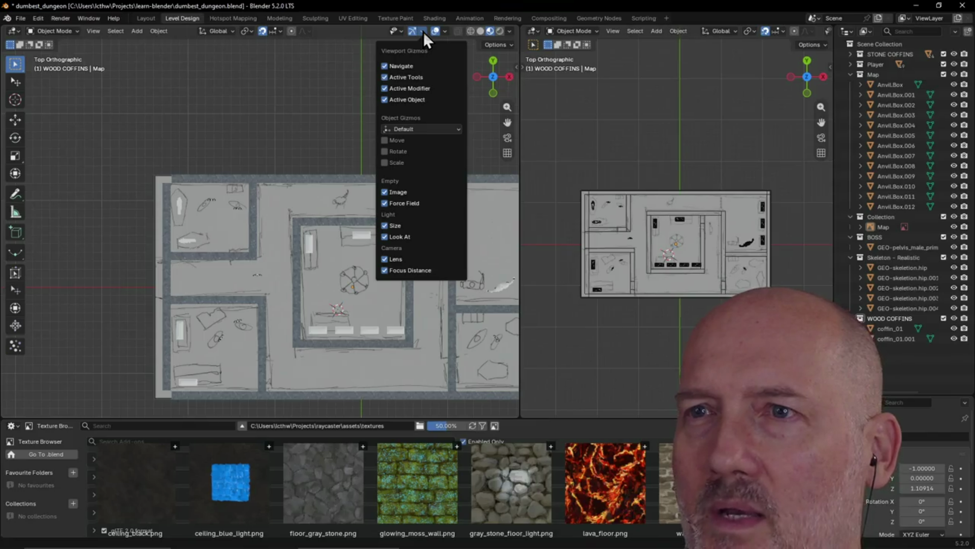
left_click(423, 31)
left_click(447, 32)
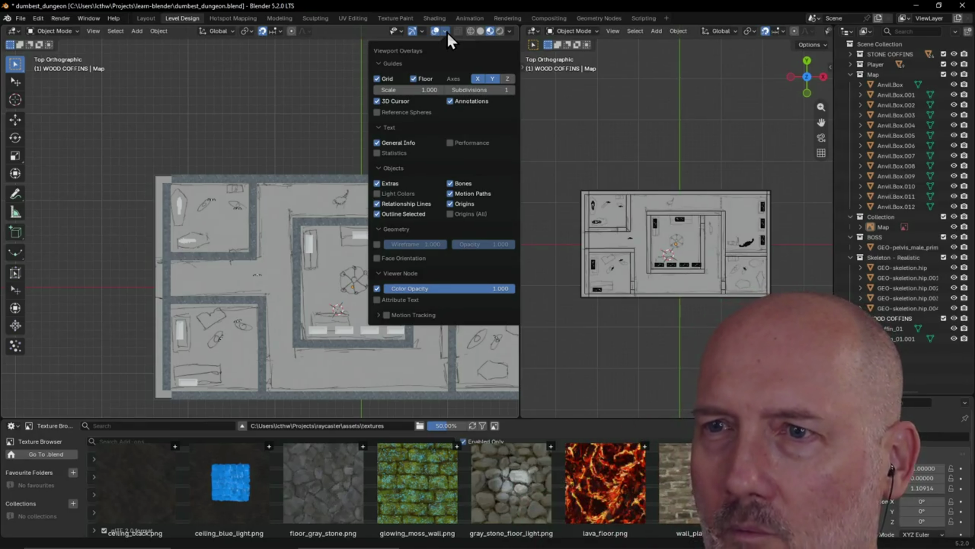
left_click(448, 32)
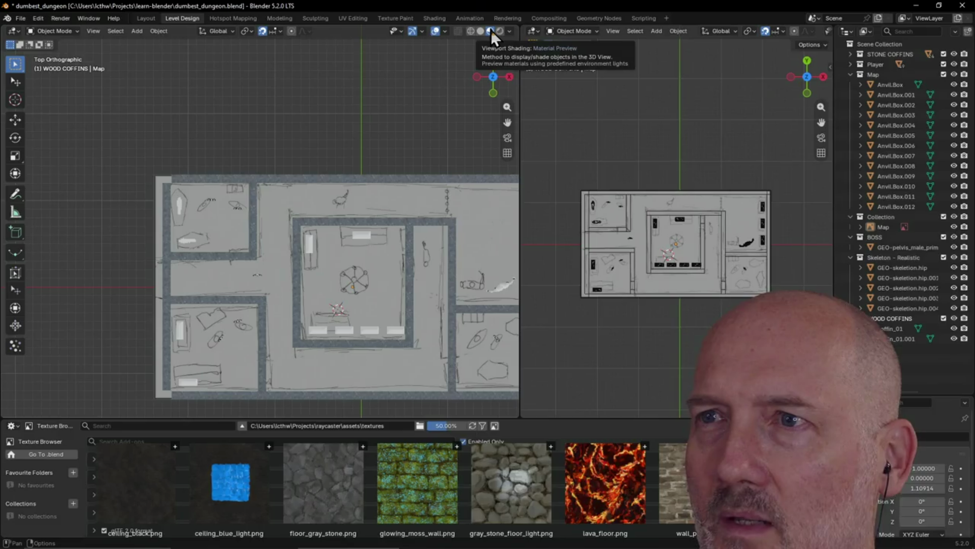
left_click(416, 29)
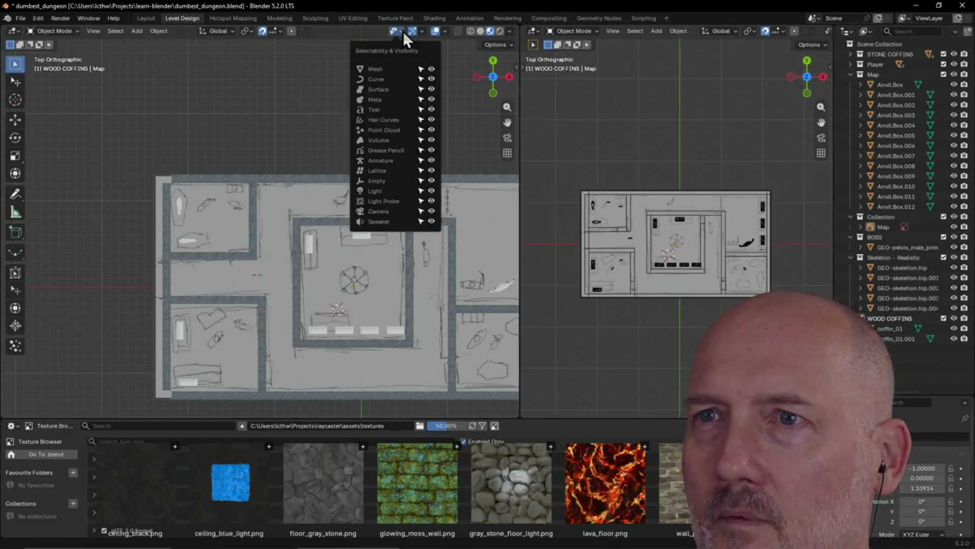
left_click(420, 34)
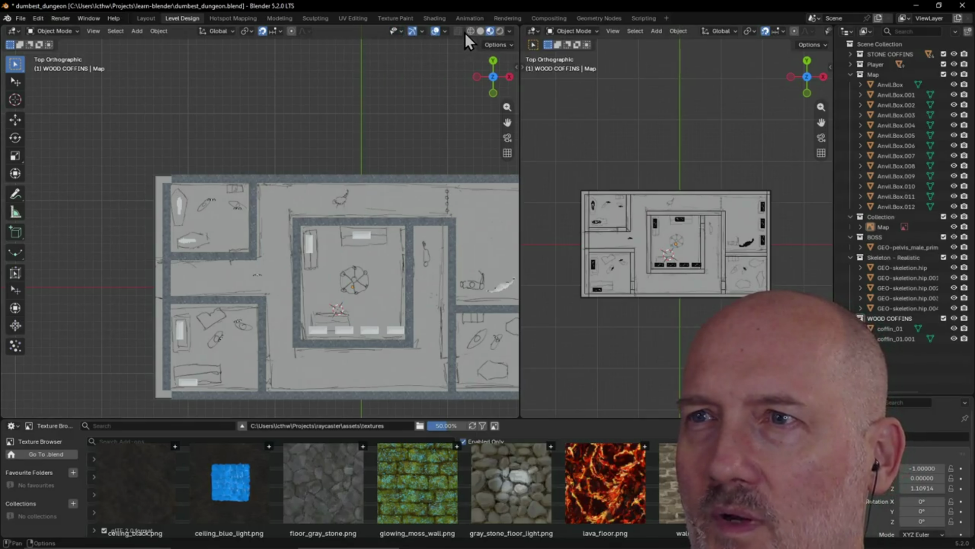
left_click(511, 32)
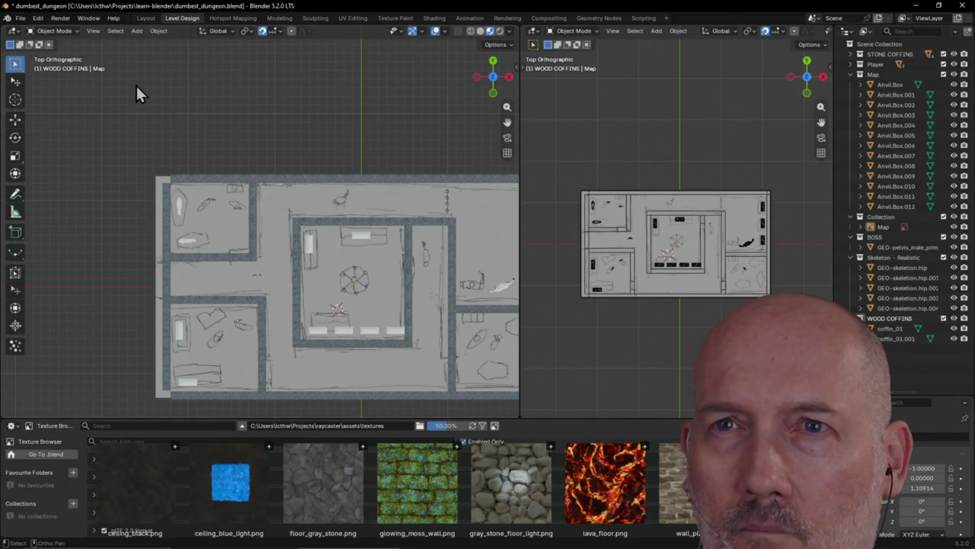
left_click(234, 17)
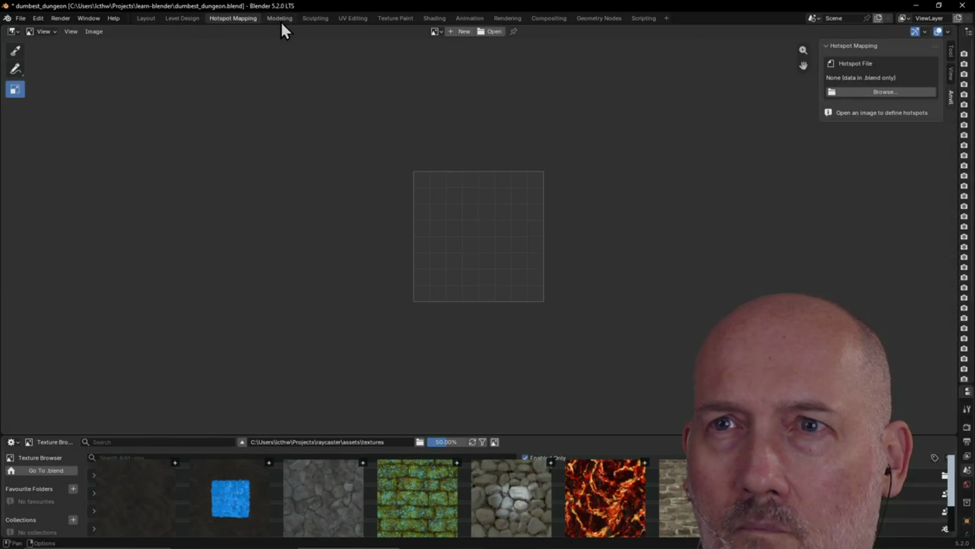
Switch to the Modeling workspace and orbit to look down on the dungeon.
left_click(282, 20)
scroll(300, 133, "down", 5)
scroll(303, 139, "down", 5)
mouse_move(304, 140)
middle_mouse_down()
mouse_move(332, 200)
mouse_move(370, 219)
mouse_move(326, 197)
mouse_move(409, 179)
mouse_move(420, 163)
mouse_move(282, 198)
mouse_move(166, 152)
mouse_move(87, 155)
mouse_move(302, 227)
mouse_move(205, 235)
mouse_move(213, 272)
mouse_move(255, 269)
mouse_move(397, 355)
mouse_move(359, 310)
mouse_move(375, 342)
mouse_move(80, 342)
mouse_move(181, 342)
mouse_move(316, 388)
mouse_move(401, 333)
mouse_move(403, 301)
mouse_move(406, 341)
mouse_move(404, 300)
mouse_move(400, 402)
middle_mouse_up()
scroll(349, 214, "up", 3)
scroll(403, 301, "up", 5)
scroll(406, 341, "down", 3)
scroll(402, 301, "down", 3)
scroll(402, 300, "down", 2)
scroll(405, 388, "up", 3)
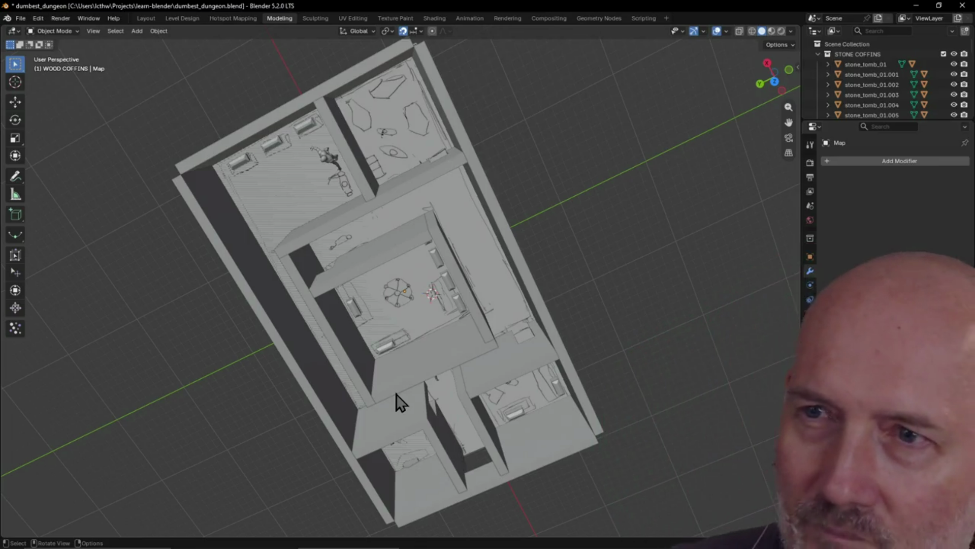
scroll(438, 195, "up", 3)
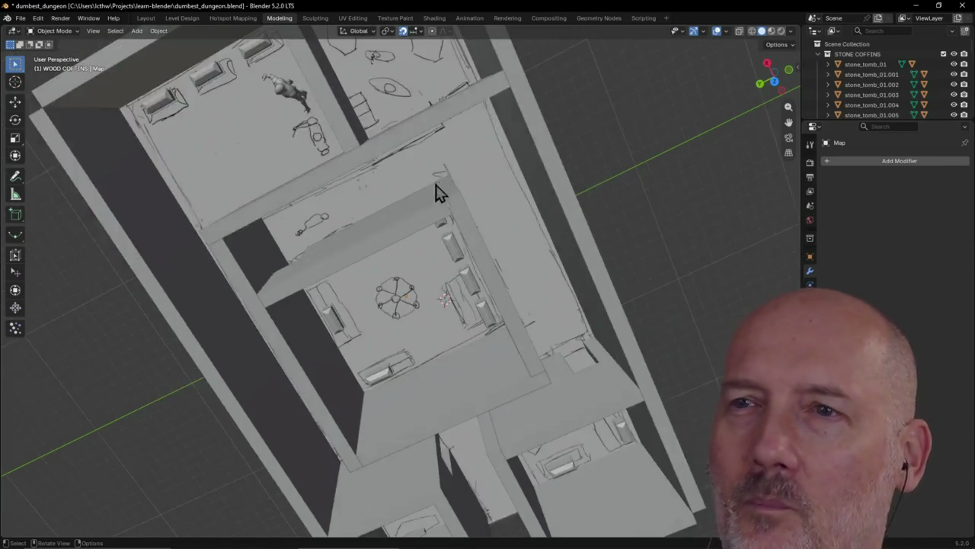
scroll(431, 180, "down", 3)
Select the Map object and orbit around the dungeon rooms in the Modeling workspace.
mouse_move(429, 174)
middle_mouse_down()
mouse_move(375, 147)
mouse_move(322, 148)
middle_mouse_up()
left_click(239, 218)
middle_click_drag(239, 218, 334, 191)
scroll(329, 412, "up", 4)
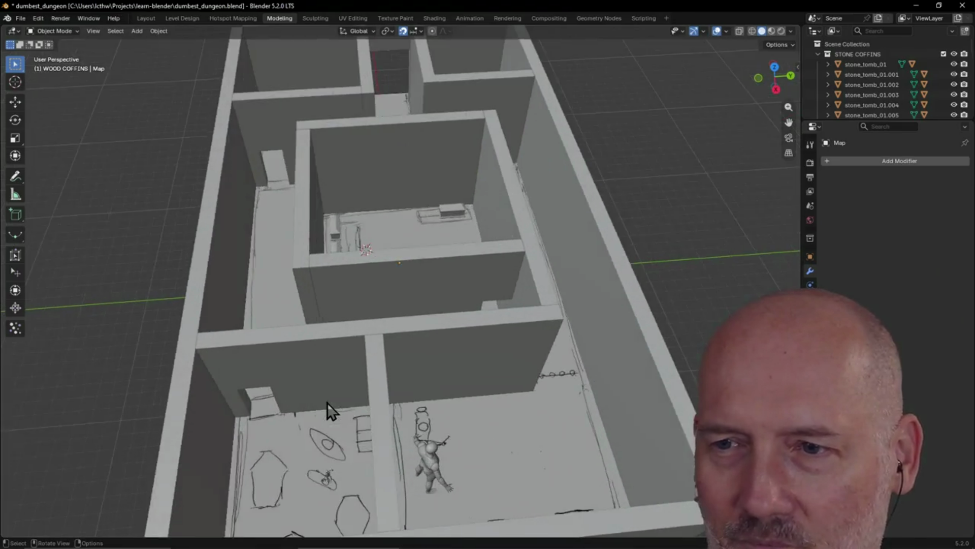
mouse_move(335, 417)
middle_mouse_down()
mouse_move(339, 396)
mouse_move(394, 413)
mouse_move(329, 406)
mouse_move(392, 294)
mouse_move(391, 322)
middle_mouse_up()
scroll(392, 235, "up", 2)
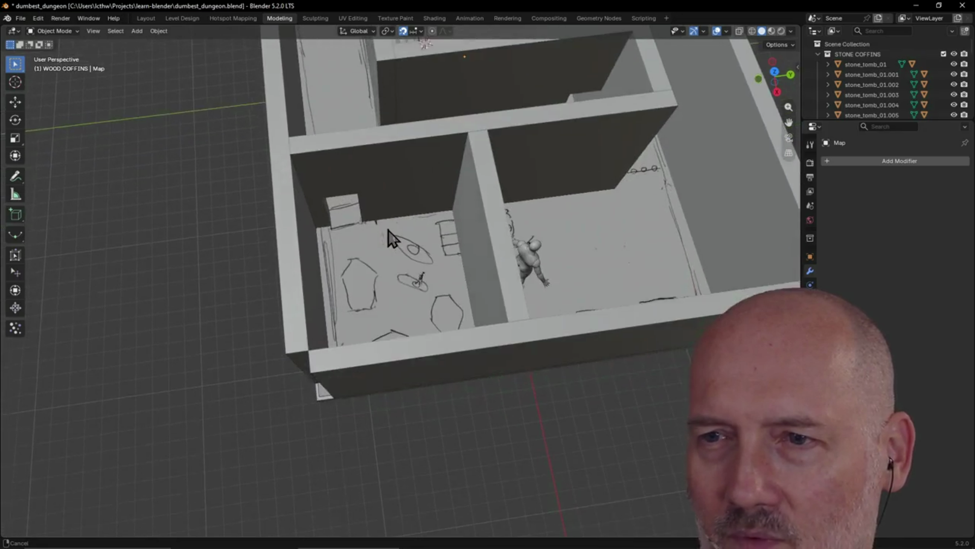
scroll(392, 224, "up", 2)
scroll(386, 227, "up", 2)
middle_click_drag(385, 227, 403, 236)
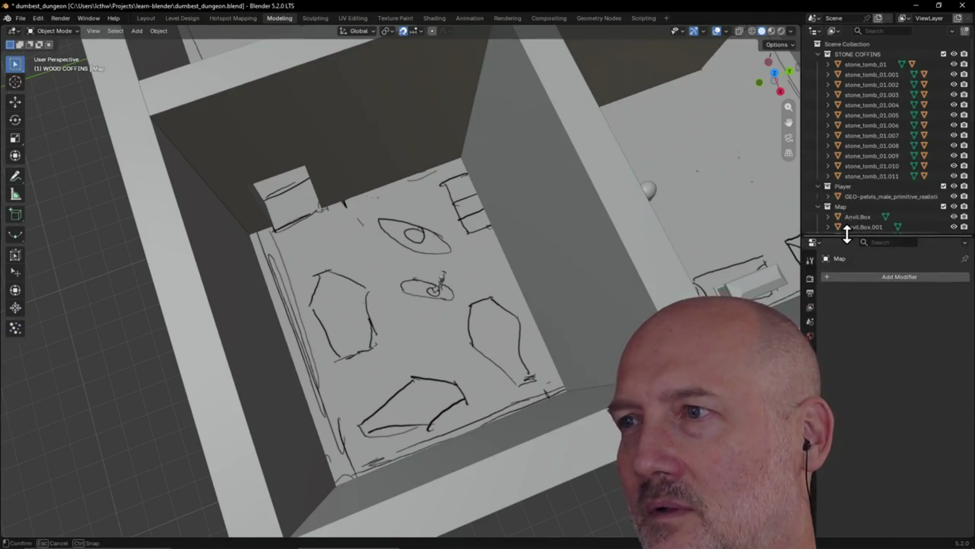
Enlarge the Outliner to list more objects and return to the Level Design workspace.
left_click_drag(837, 120, 836, 358)
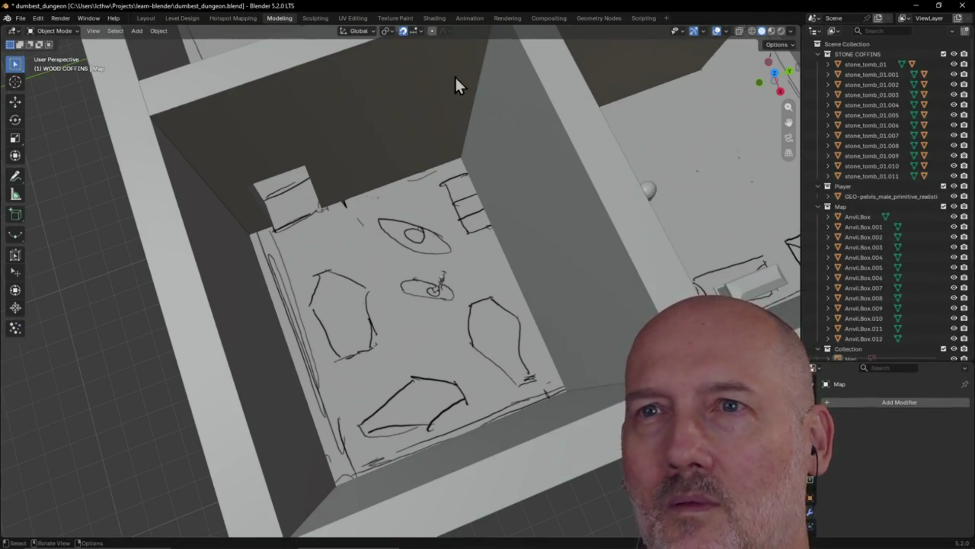
left_click(179, 19)
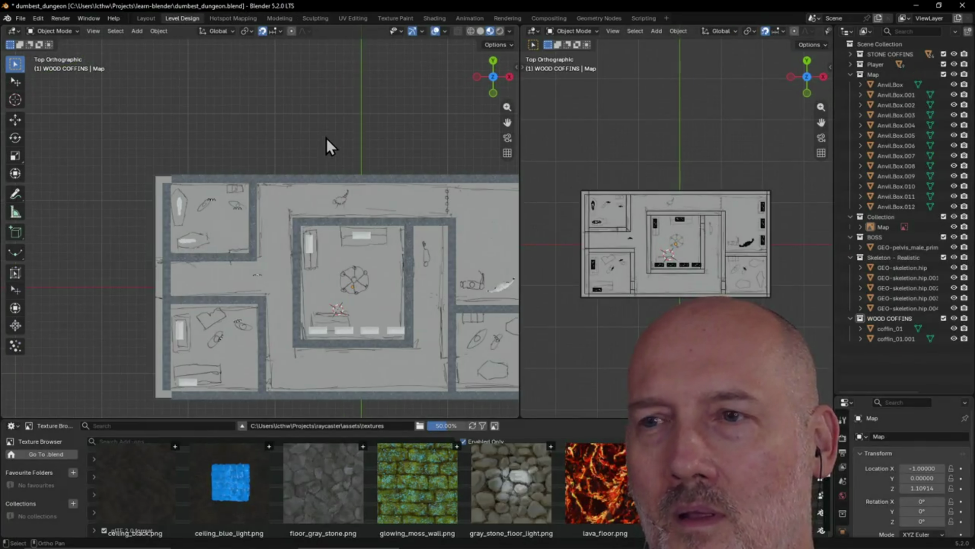
middle_click_drag(327, 138, 247, 85, "shift")
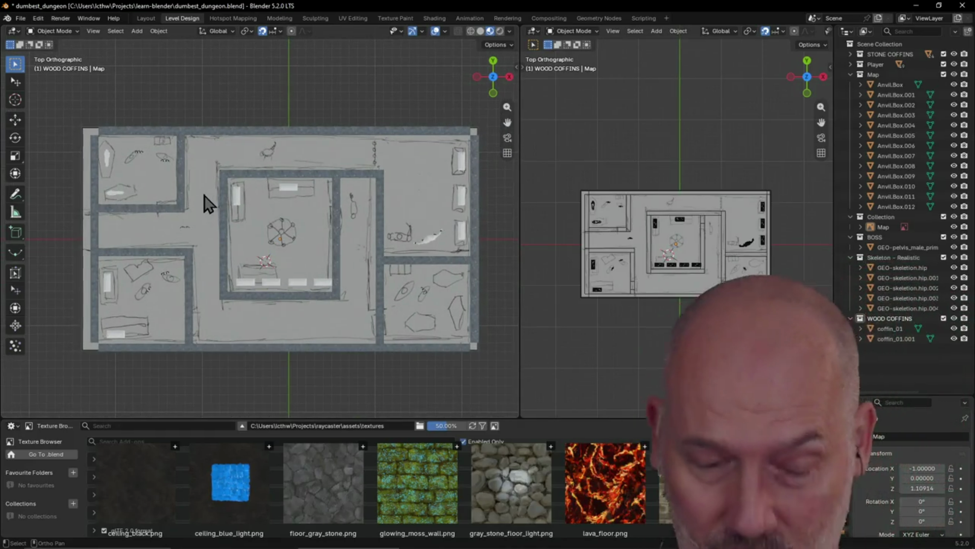
right_click(204, 199)
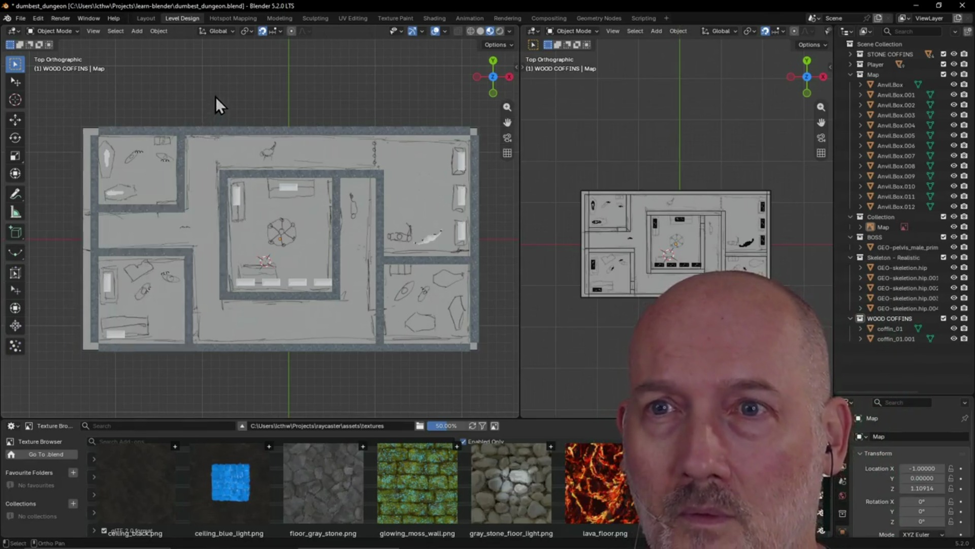
right_click(253, 100)
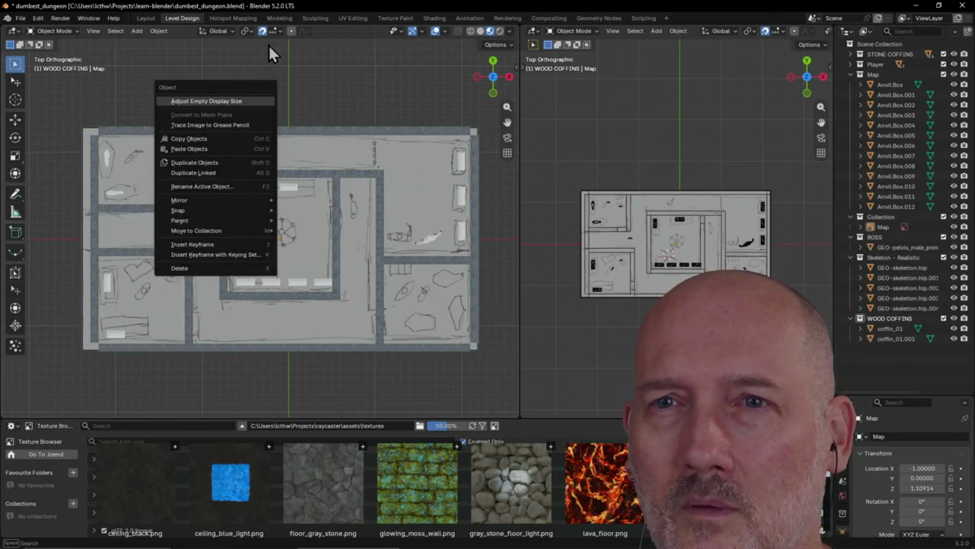
middle_click_drag(359, 63, 291, 104, "shift")
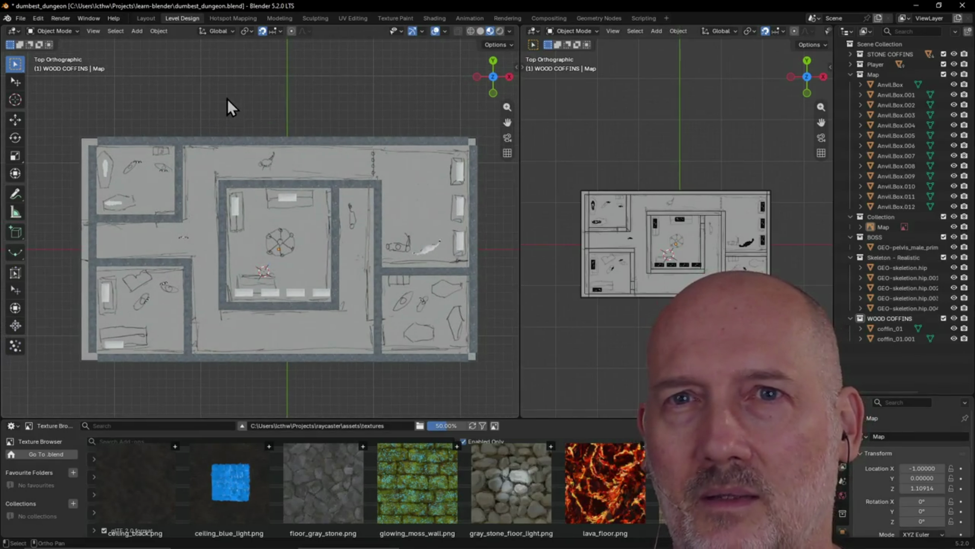
middle_click_drag(307, 125, 302, 126, "shift")
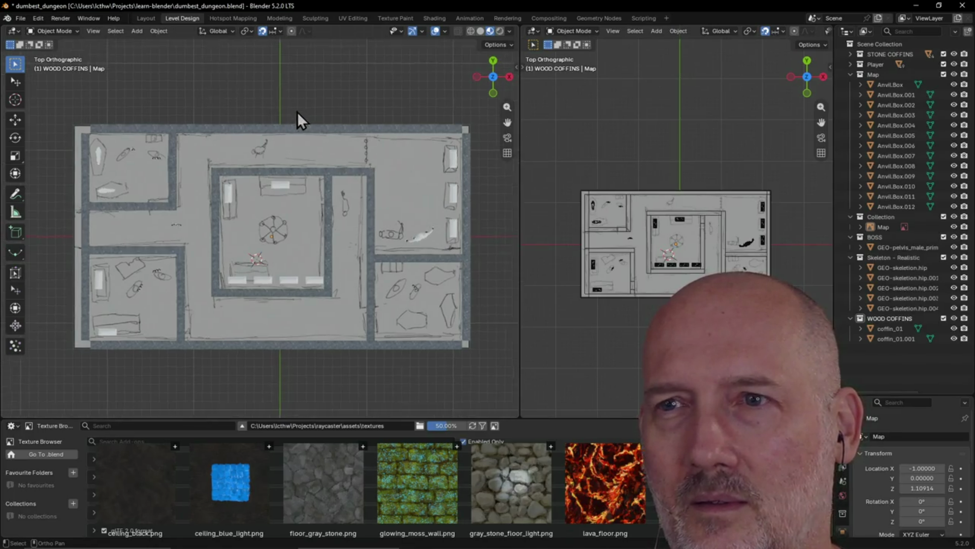
right_click(303, 126)
left_click(326, 139)
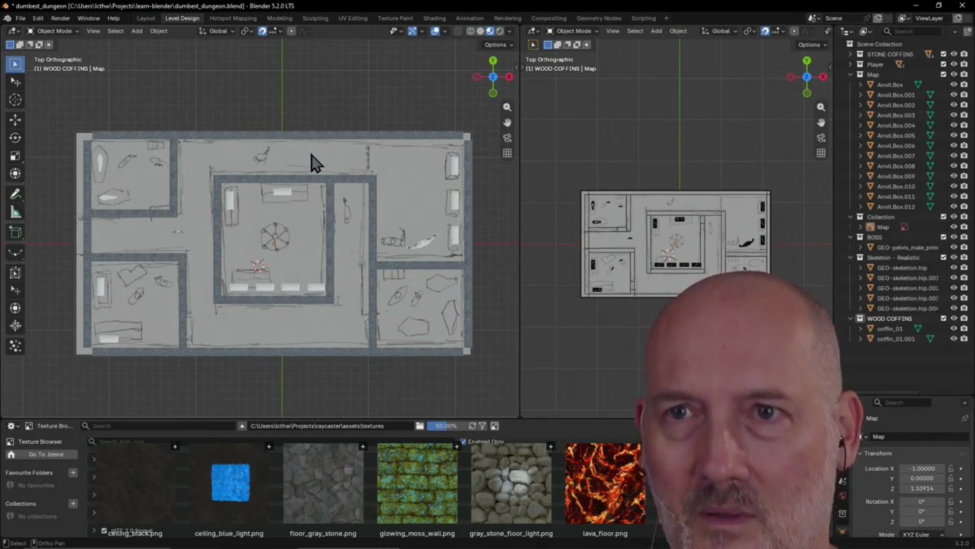
left_click(357, 109)
middle_click_drag(357, 109, 363, 128, "shift")
left_click(330, 152)
left_click(272, 122)
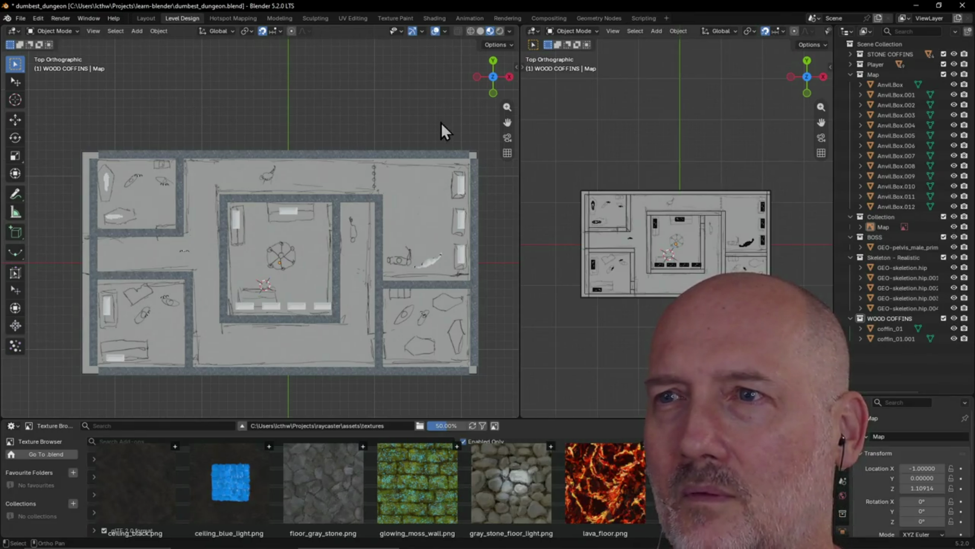
left_click_drag(506, 122, 508, 122)
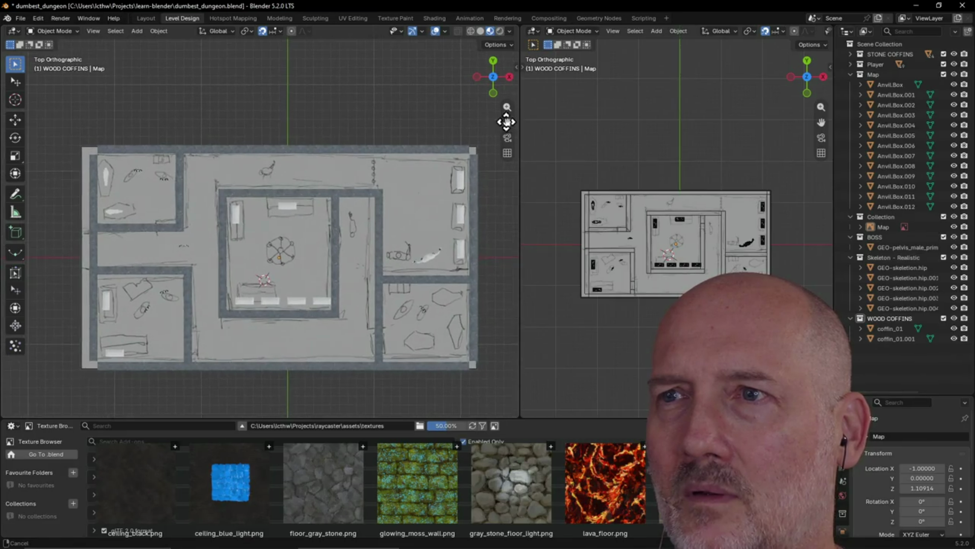
left_click(493, 64)
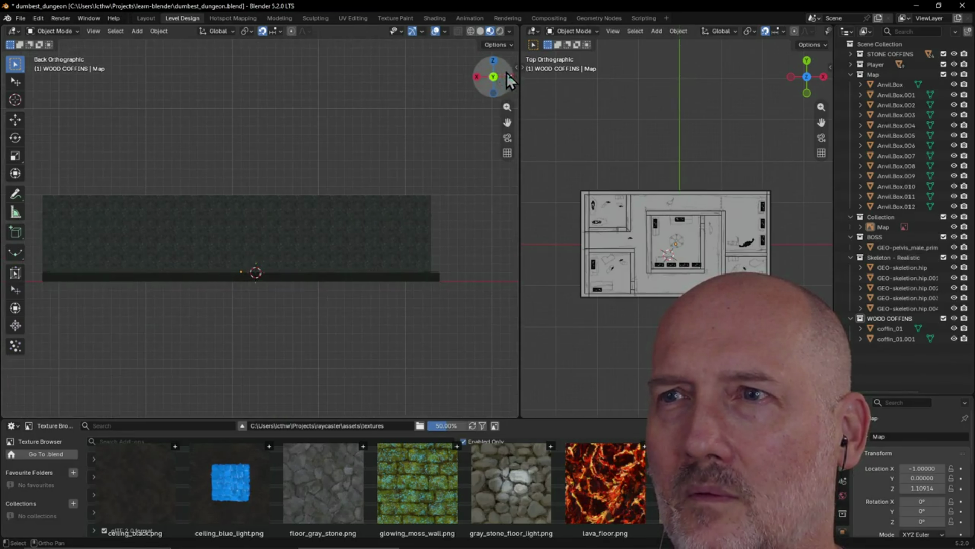
left_click(509, 75)
left_click(493, 92)
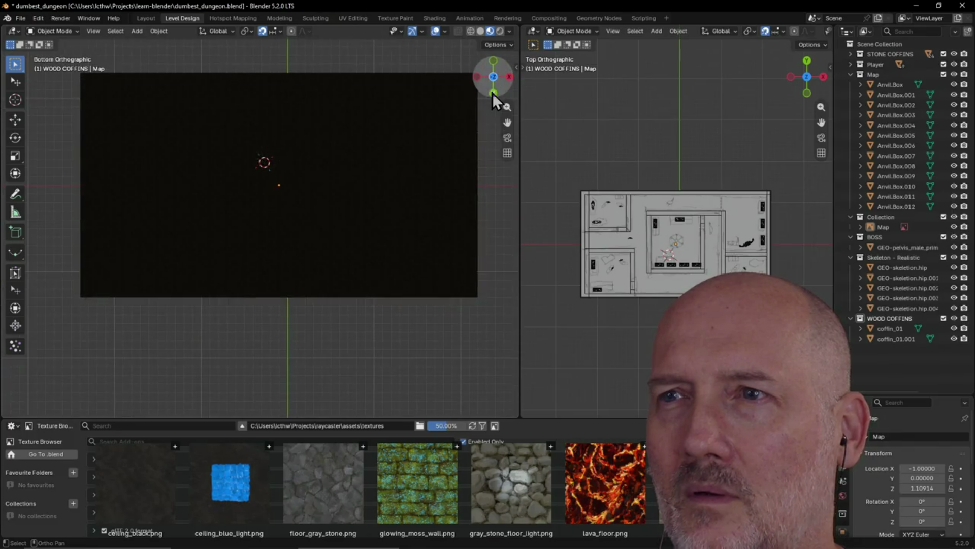
left_click(495, 90)
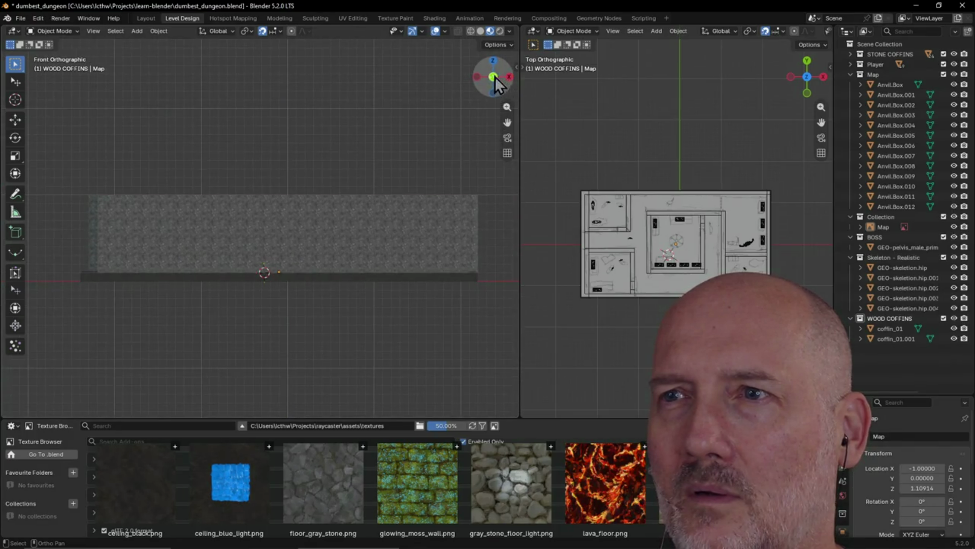
left_click(494, 77)
left_click(494, 69)
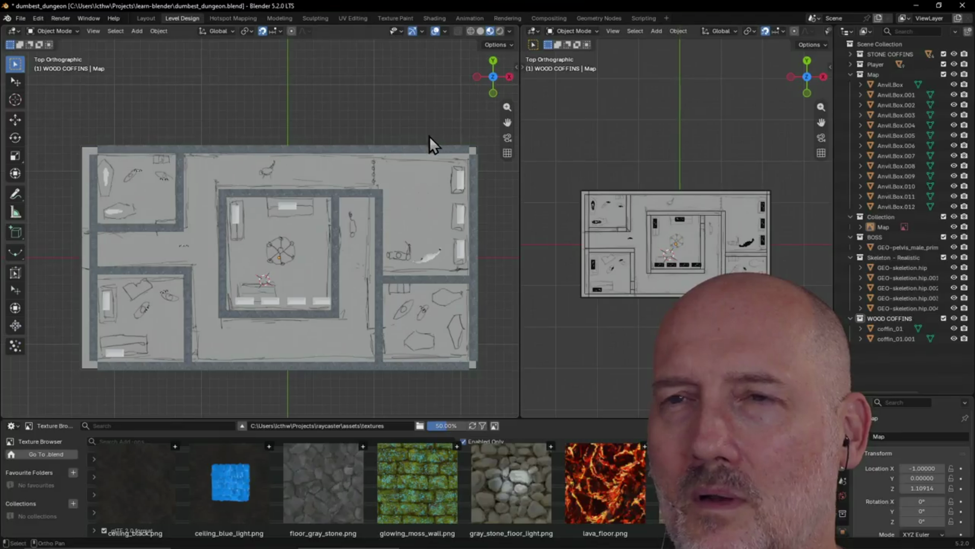
scroll(429, 137, "down", 1)
scroll(429, 137, "up", 2)
scroll(429, 145, "up", 1)
scroll(420, 130, "down", 2)
scroll(435, 124, "up", 1)
mouse_move(294, 217)
middle_mouse_down("shift")
mouse_move(239, 232)
mouse_move(294, 236)
middle_mouse_up("shift")
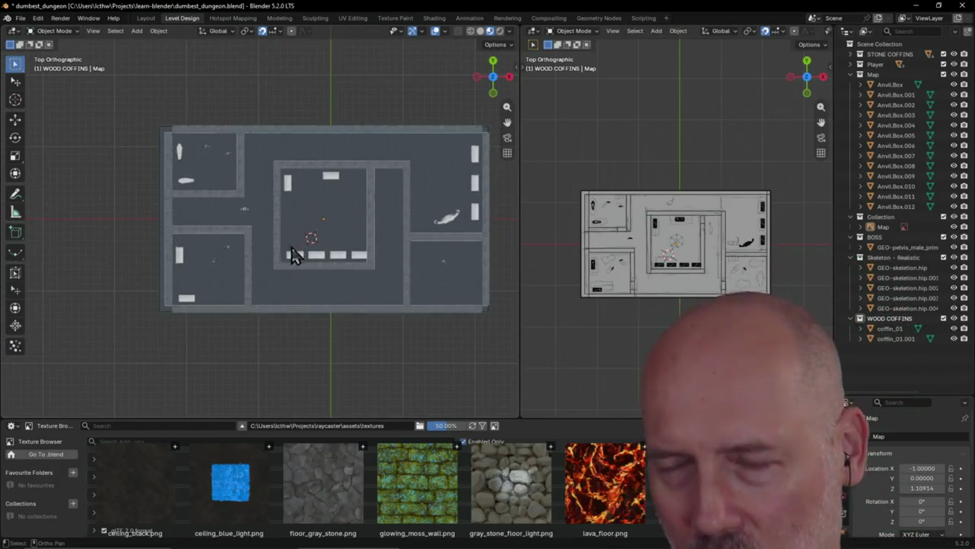
scroll(274, 239, "up", 3)
scroll(275, 239, "down", 1)
scroll(276, 238, "up", 1)
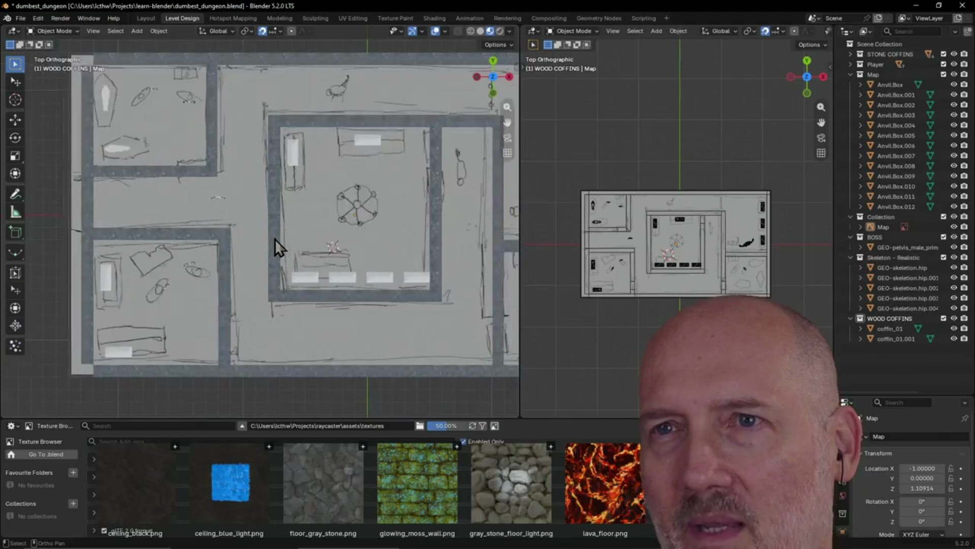
middle_click_drag(275, 238, 183, 265, "shift")
scroll(199, 255, "down", 1)
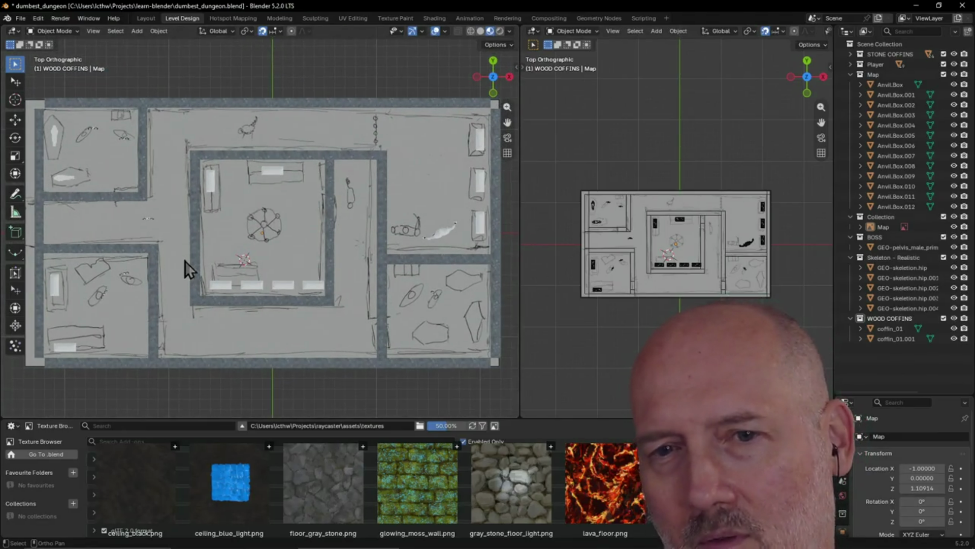
left_click(232, 216)
right_click(321, 76)
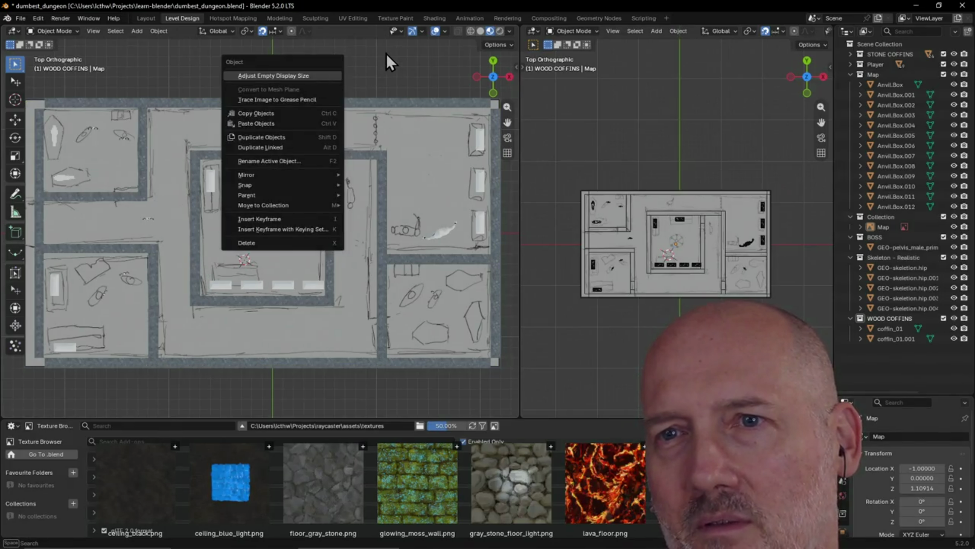
key("Escape")
middle_click_drag(360, 95, 361, 98, "shift")
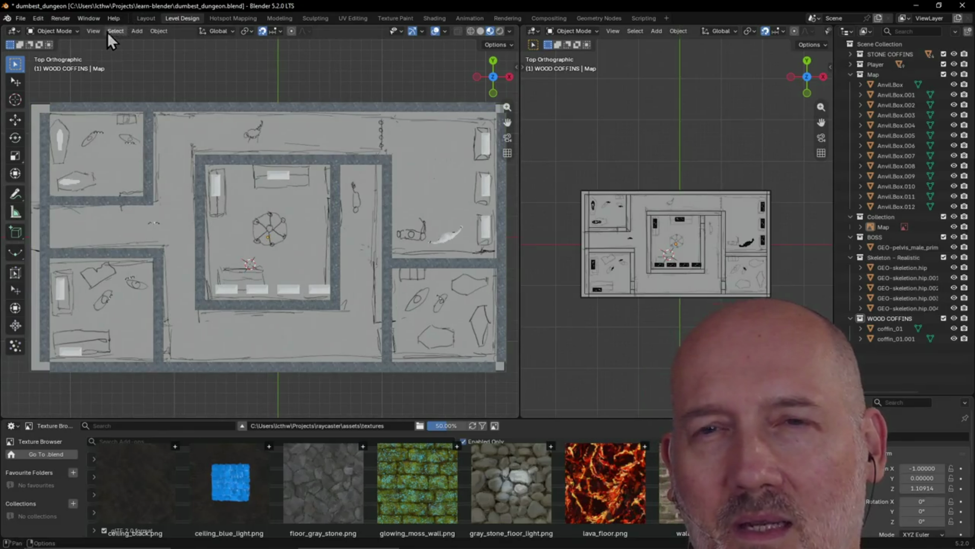
Glance through the viewport View menu unchanged, then save dumbest_dungeon.blend with Ctrl+S.
left_click(94, 32)
left_click_drag(140, 53, 153, 89)
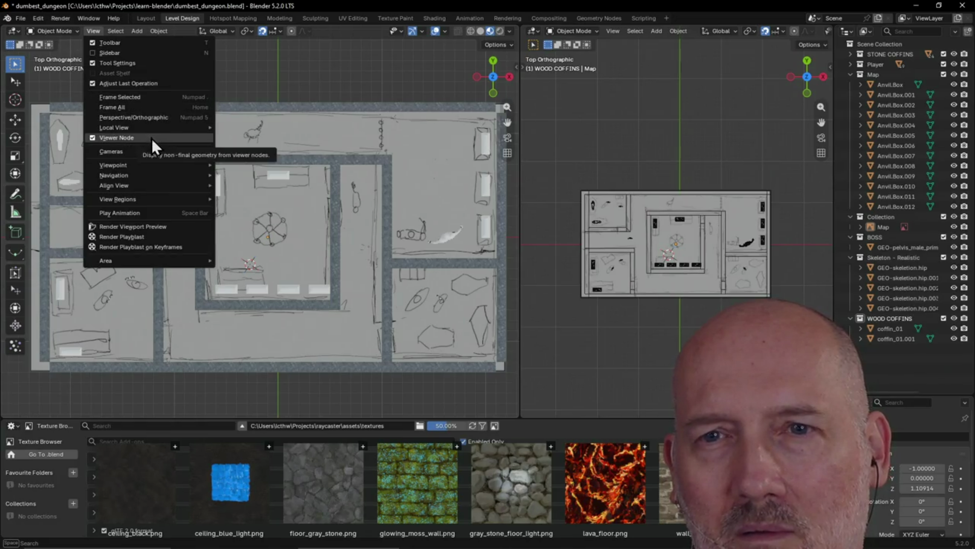
left_click(310, 76)
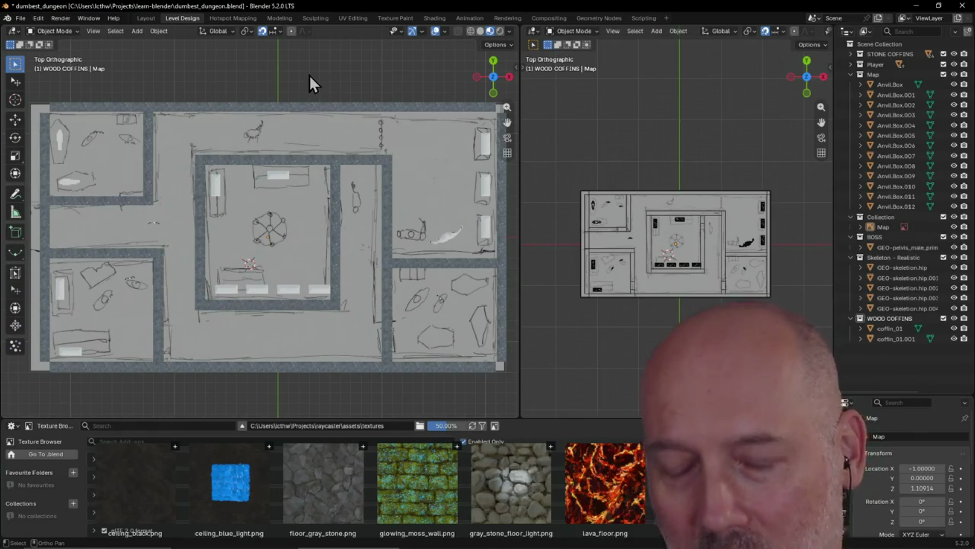
key("ctrl+s")
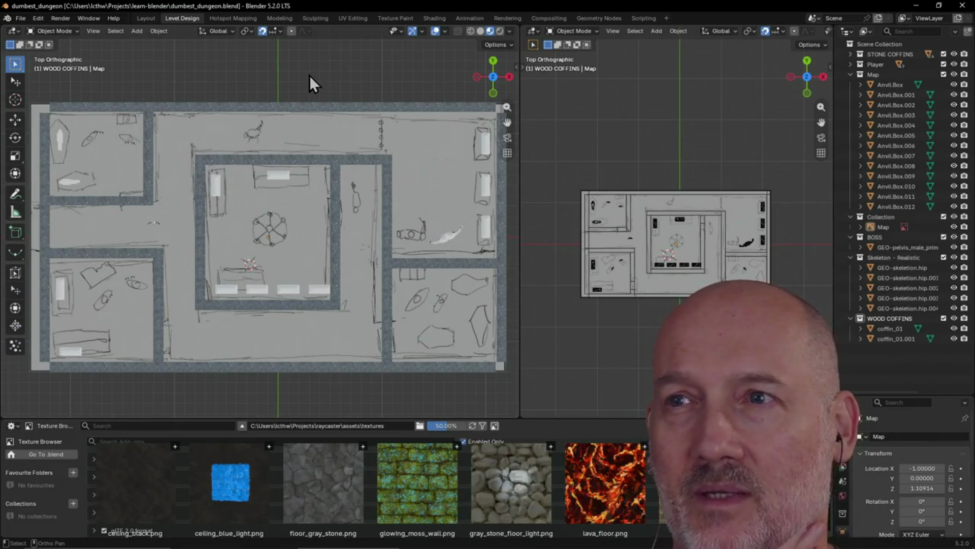
scroll(326, 90, "down", 1)
scroll(427, 122, "down", 1)
scroll(320, 159, "up", 1)
scroll(321, 159, "up", 1)
scroll(320, 159, "down", 1)
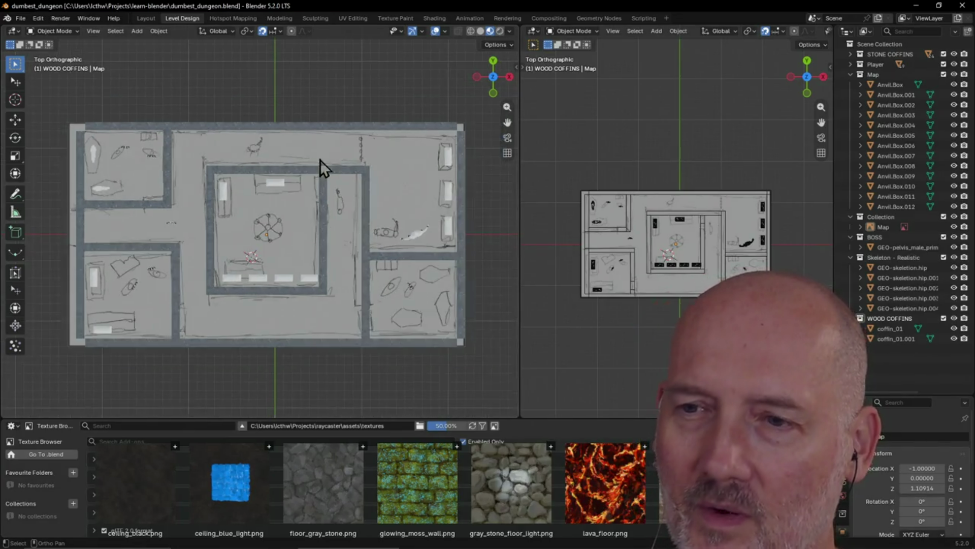
scroll(320, 159, "up", 1)
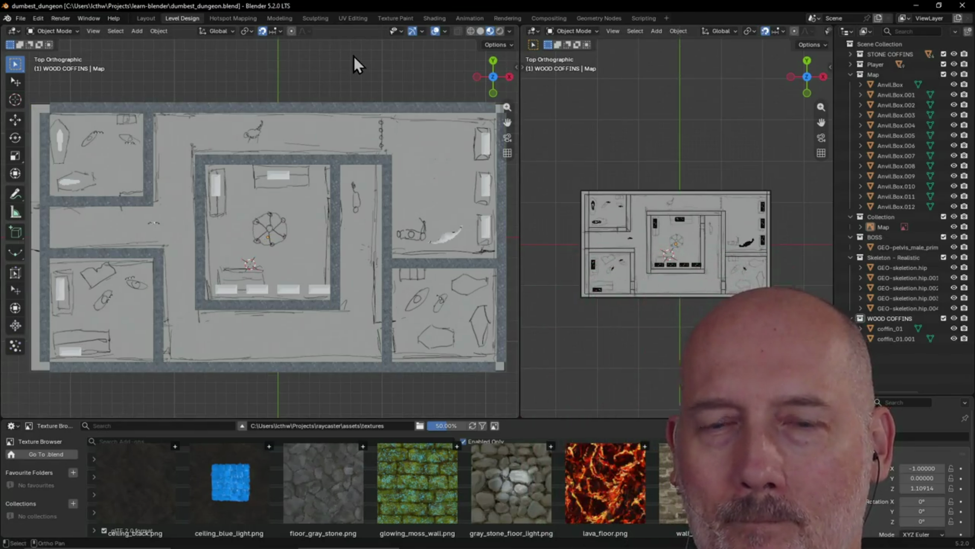
left_click(342, 152)
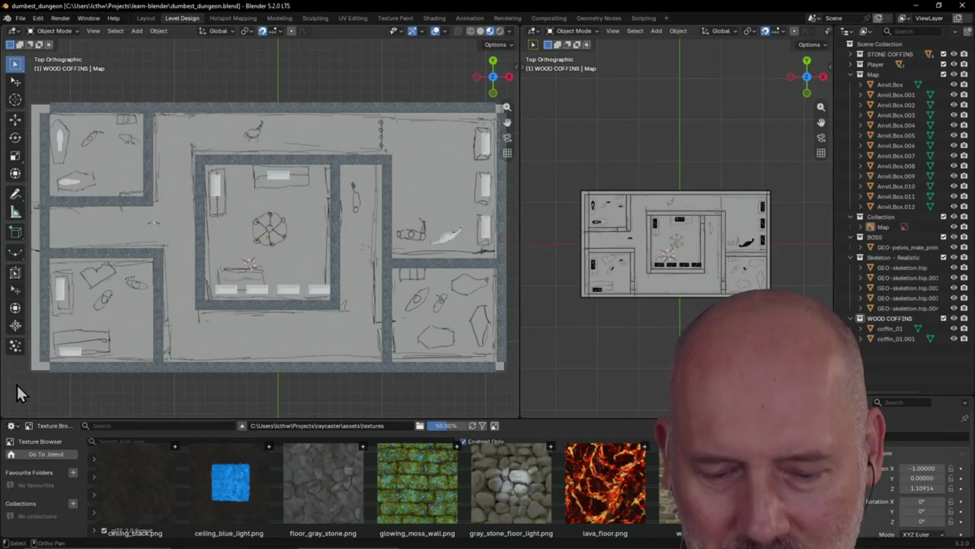
left_click_drag(10, 408, 24, 375)
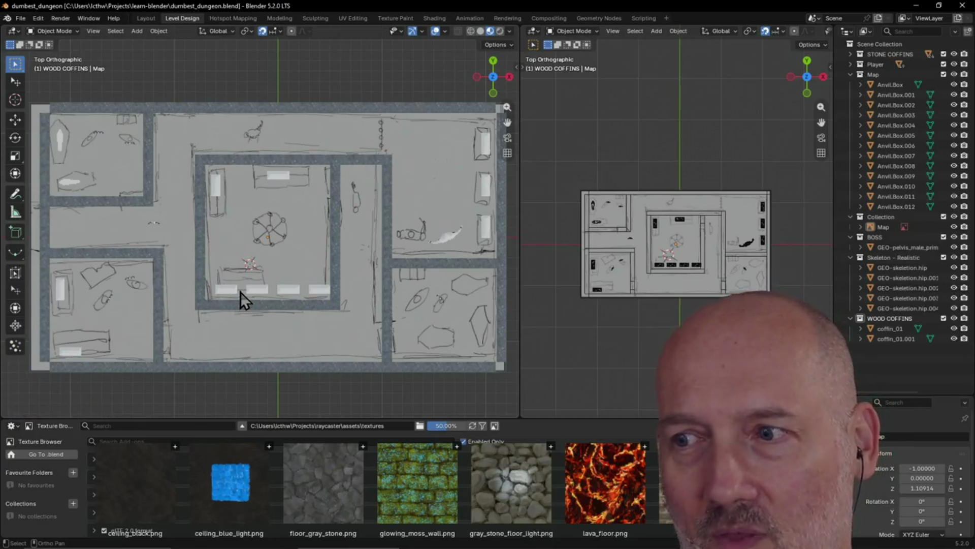
scroll(240, 292, "down", 1)
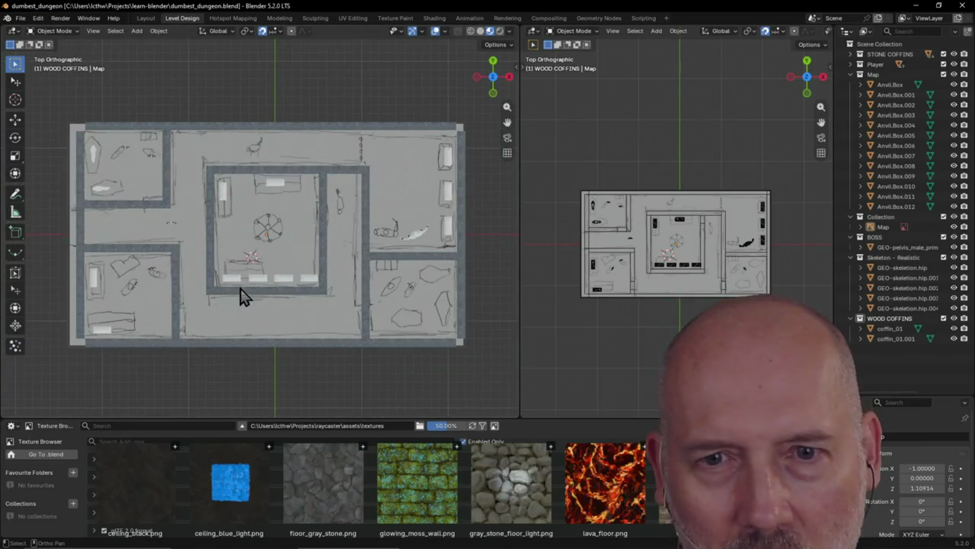
scroll(245, 259, "up", 2)
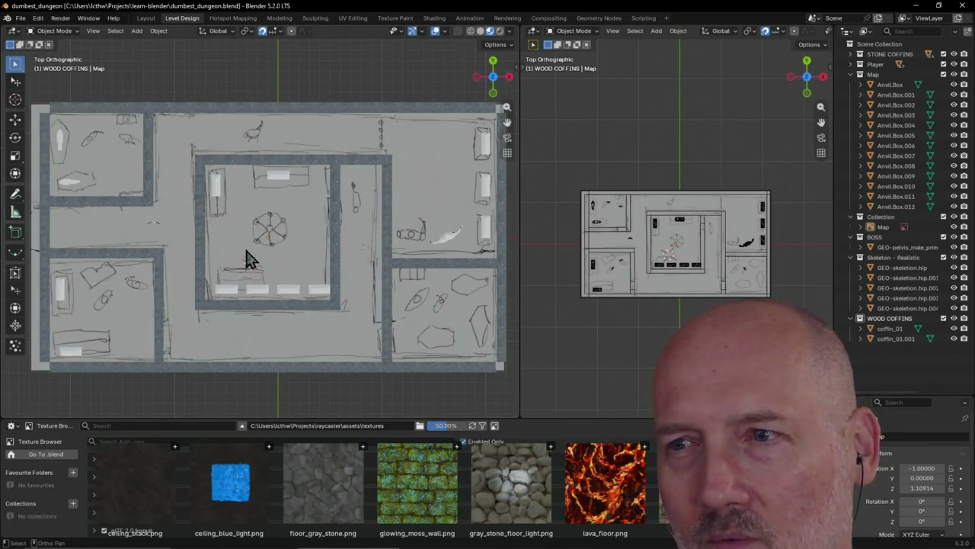
middle_click_drag(246, 257, 220, 286, "shift")
scroll(259, 271, "down", 1)
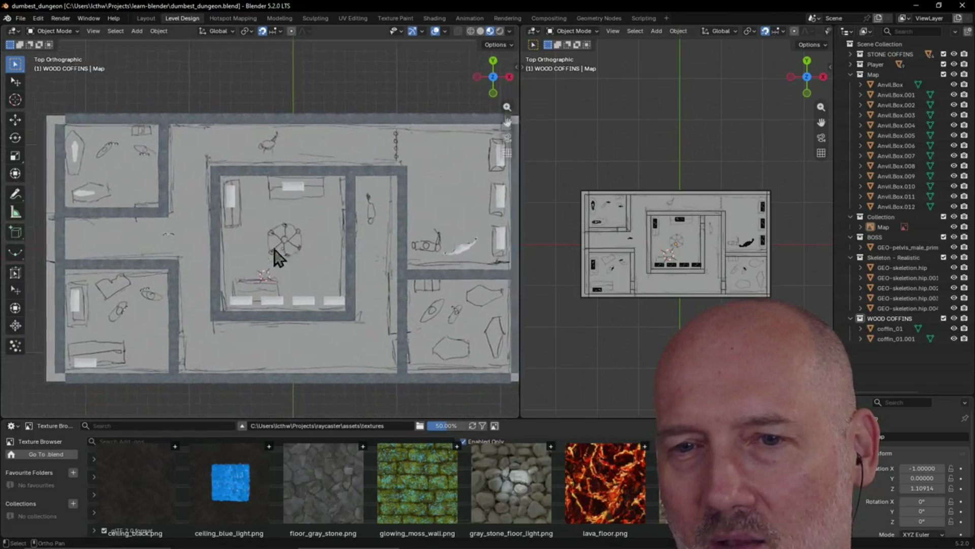
scroll(256, 264, "up", 1)
scroll(256, 264, "down", 1)
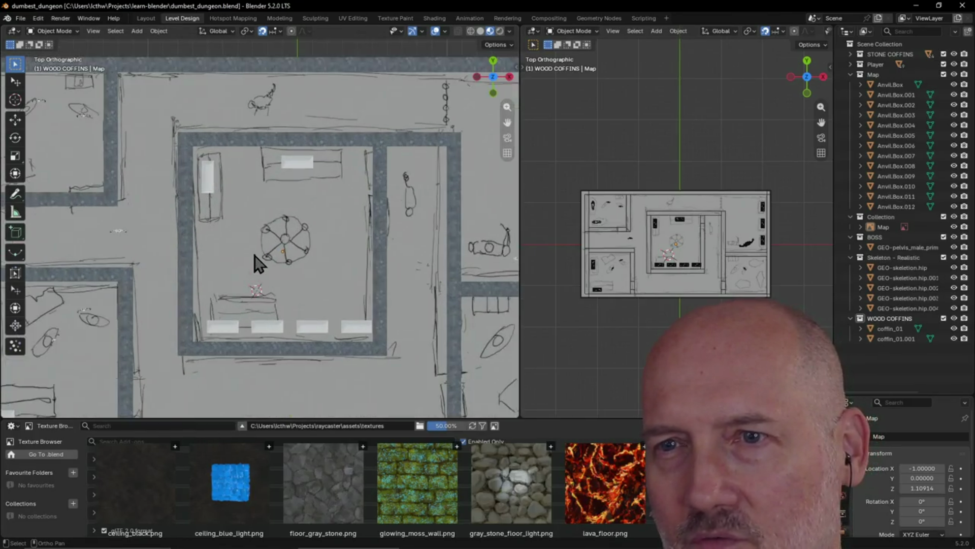
scroll(256, 265, "down", 1)
middle_click_drag(256, 265, 257, 267, "shift")
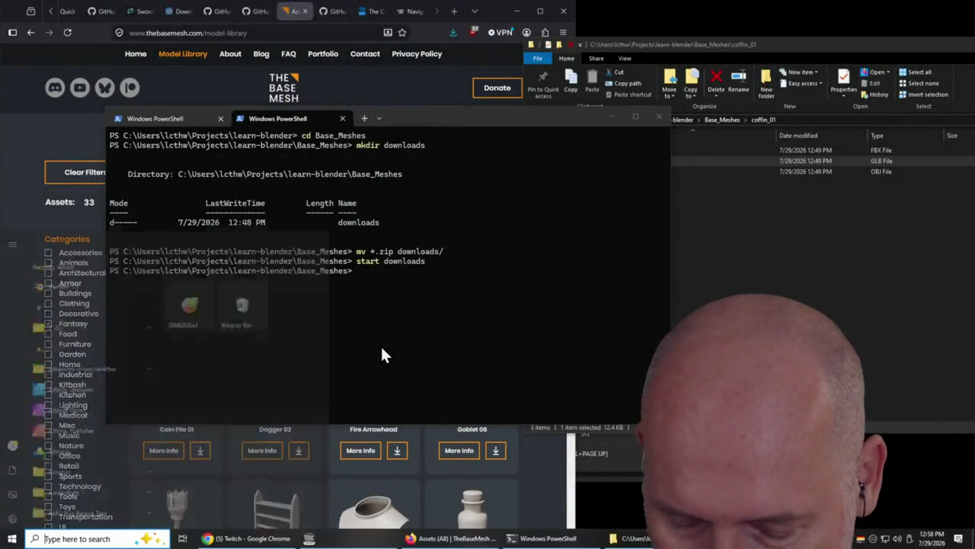
Launch a fresh Blender session from the Windows search.
key("super")
type("bell")
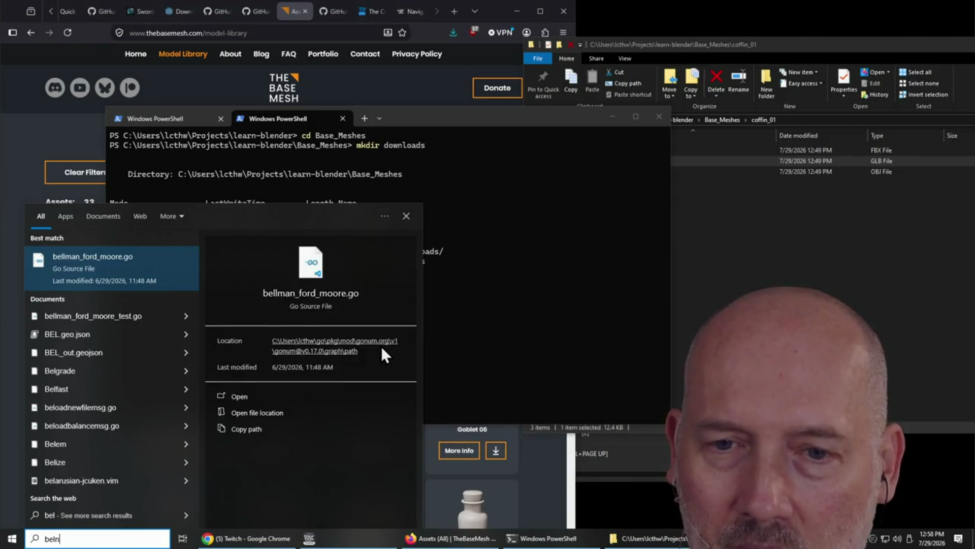
key("BackSpace")
key("BackSpace")
key("BackSpace")
type("lender")
key("Return")
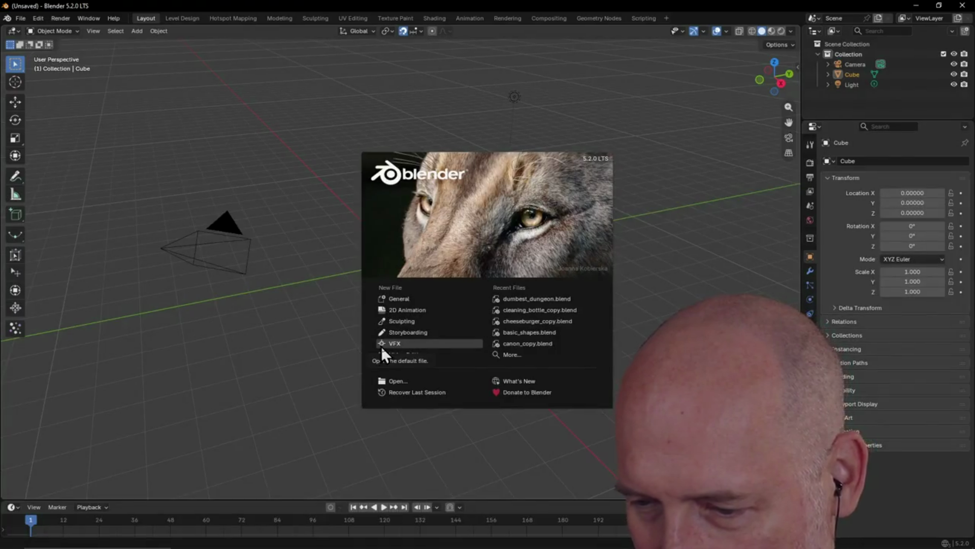
Dismiss the splash screen and reopen dumbest_dungeon.blend from File > Open Recent.
left_click(513, 237)
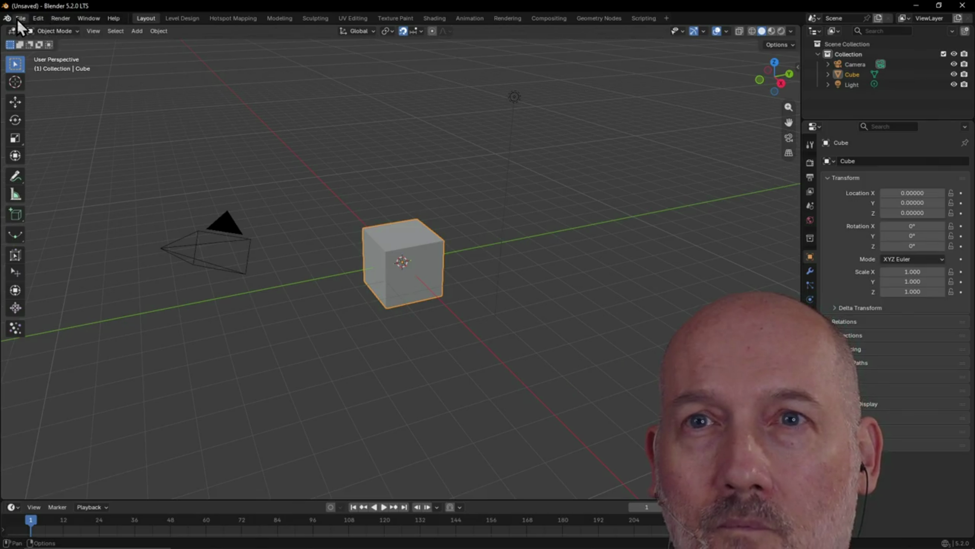
left_click(182, 18)
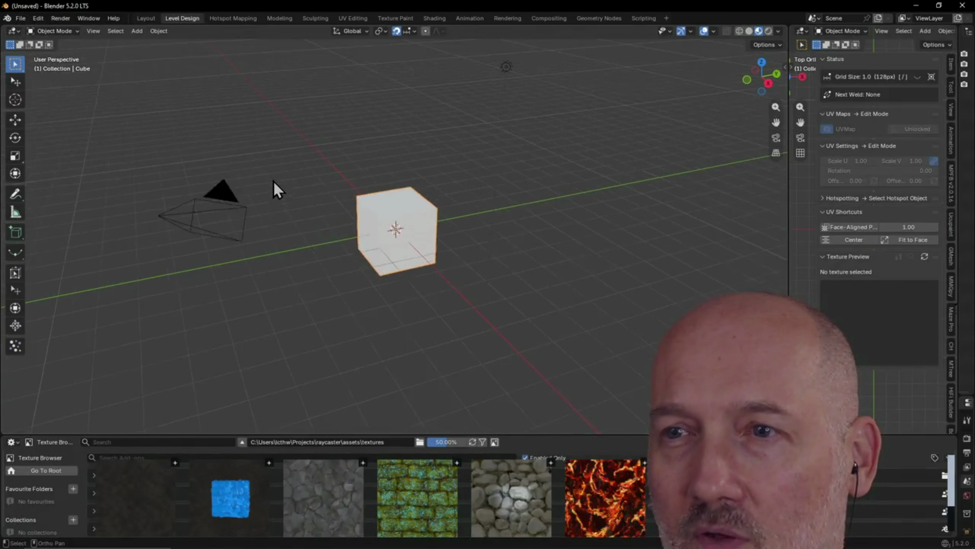
left_click(21, 17)
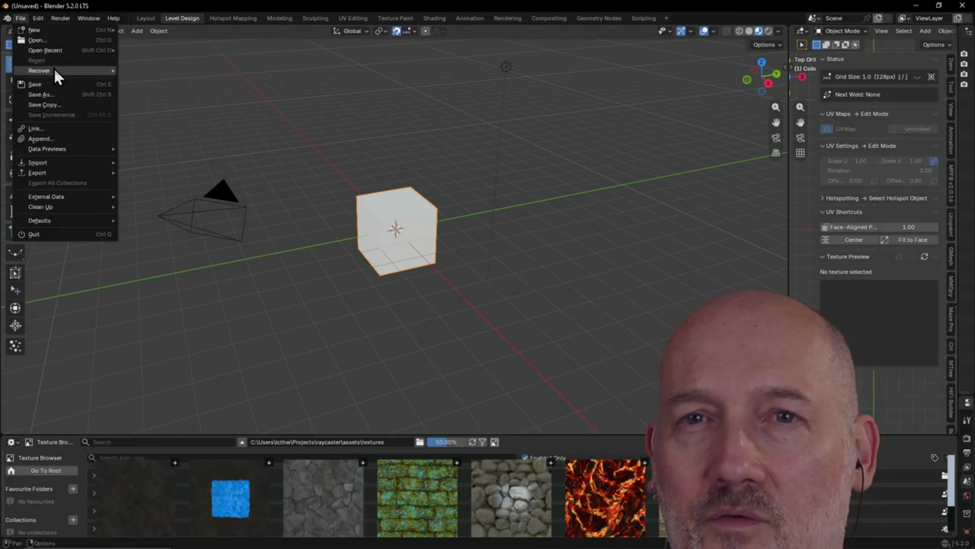
mouse_move(46, 49)
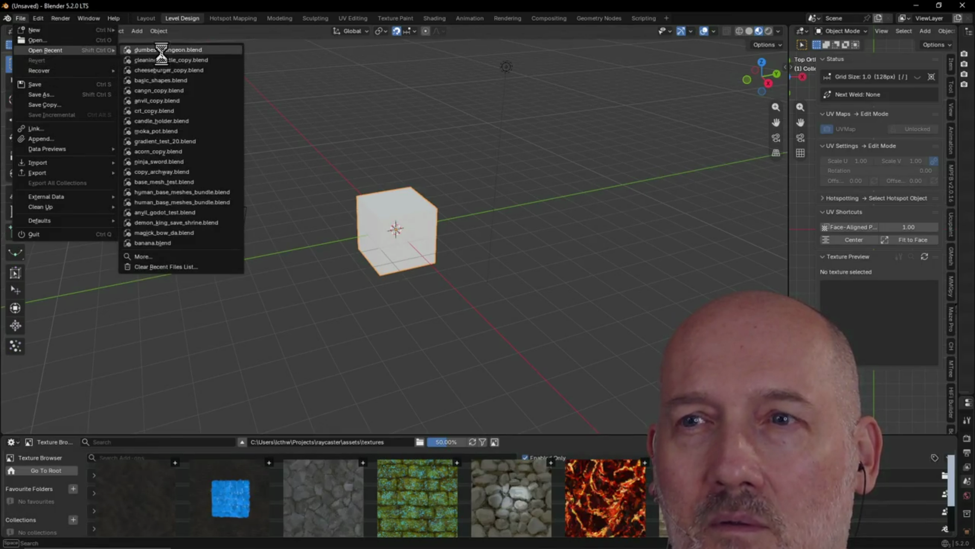
left_click(164, 50)
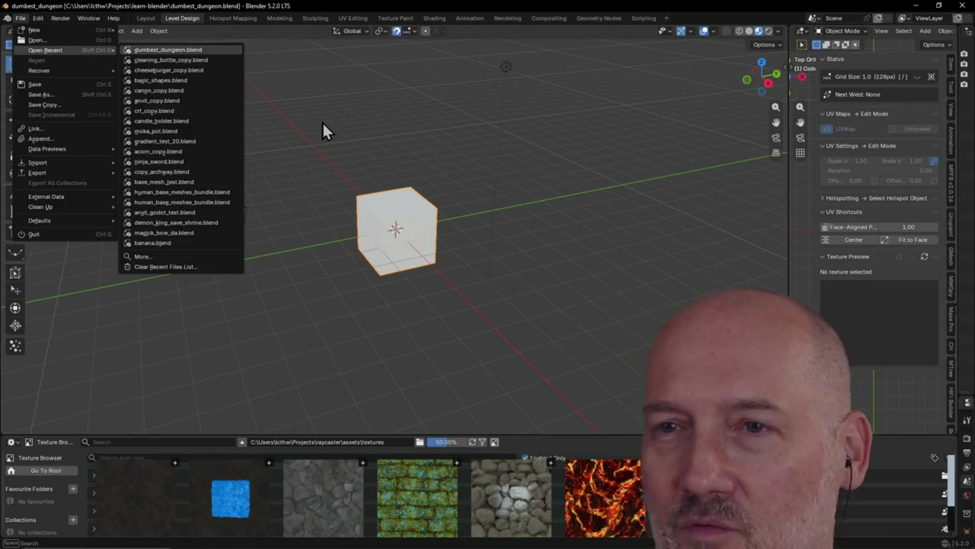
scroll(322, 122, "down", 2)
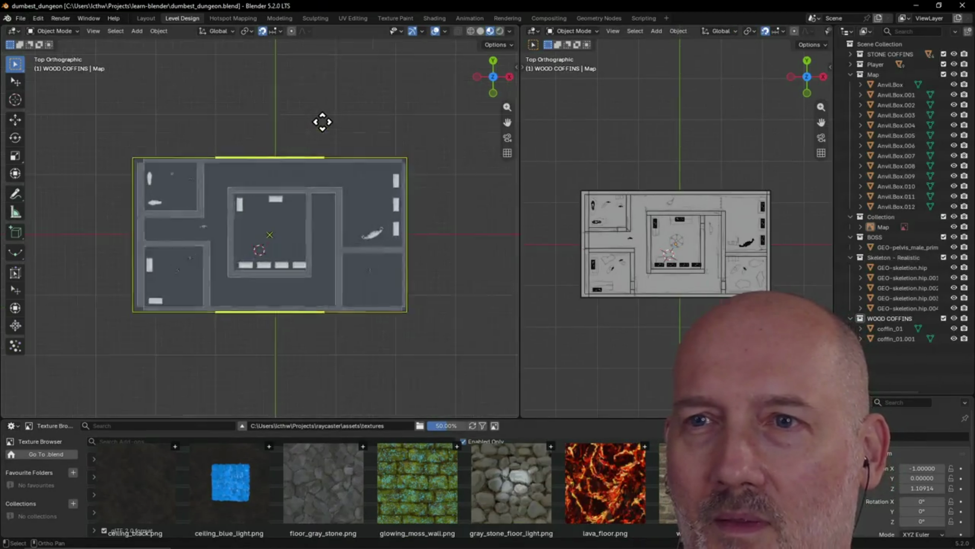
scroll(322, 122, "up", 2)
Glance through the Edit and Window menus, then bring up the Viewport Overlays settings.
middle_click_drag(293, 87, 290, 96, "shift")
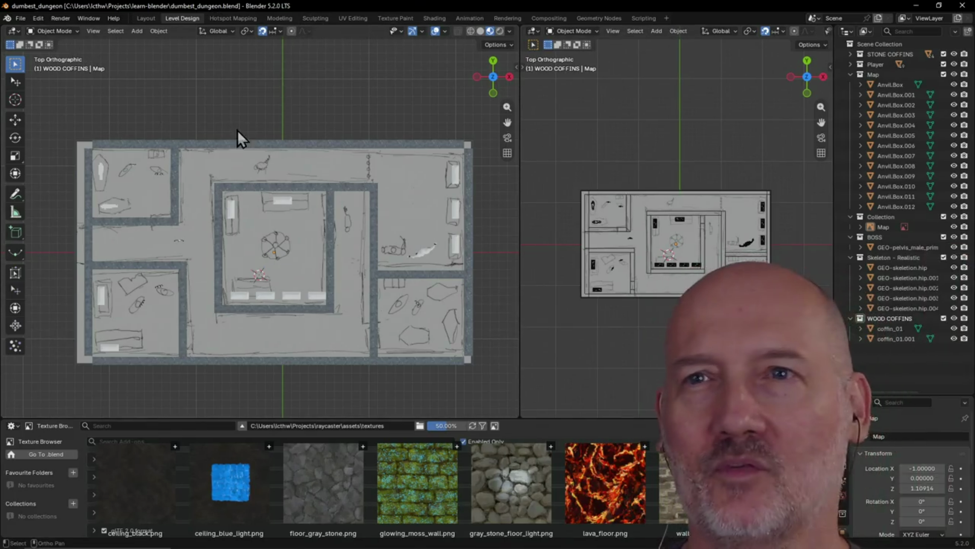
left_click(30, 21)
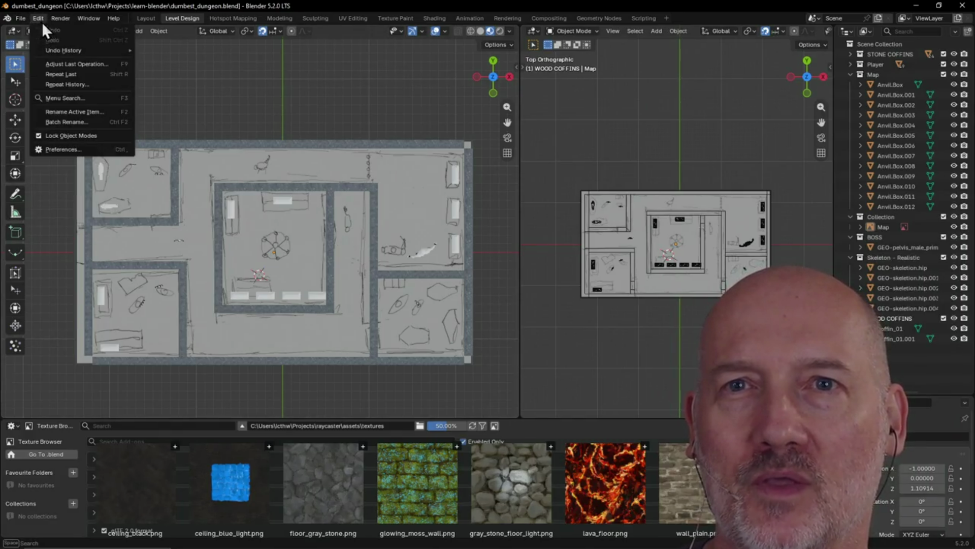
left_click(88, 18)
left_click(124, 20)
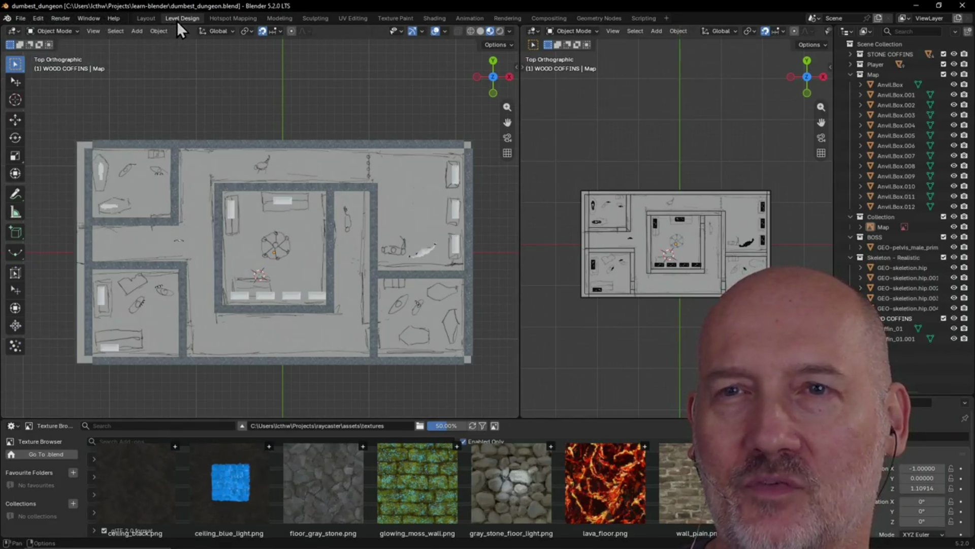
left_click(445, 32)
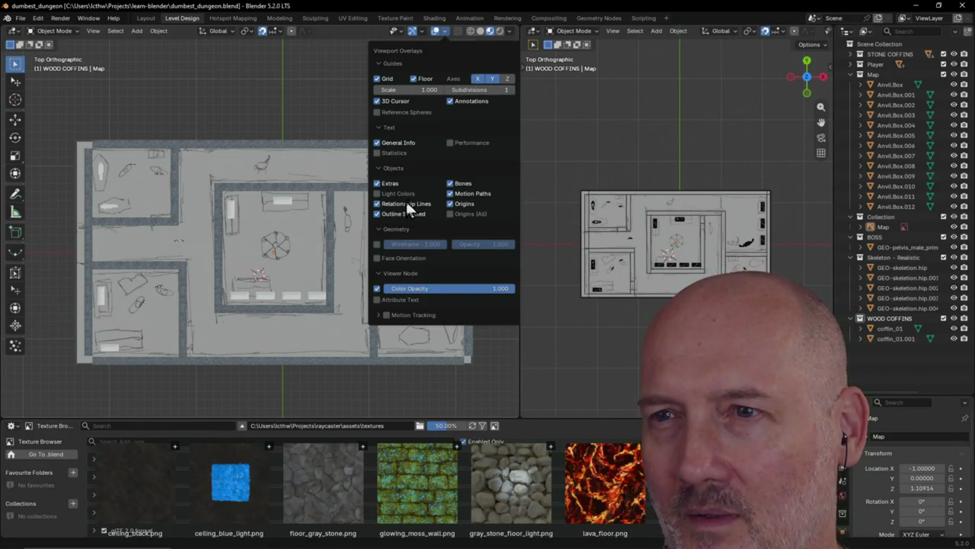
Enable the Statistics overlay so the viewport shows 813 objects, 2,857,766 vertices, then deselect Map.
left_click(379, 154)
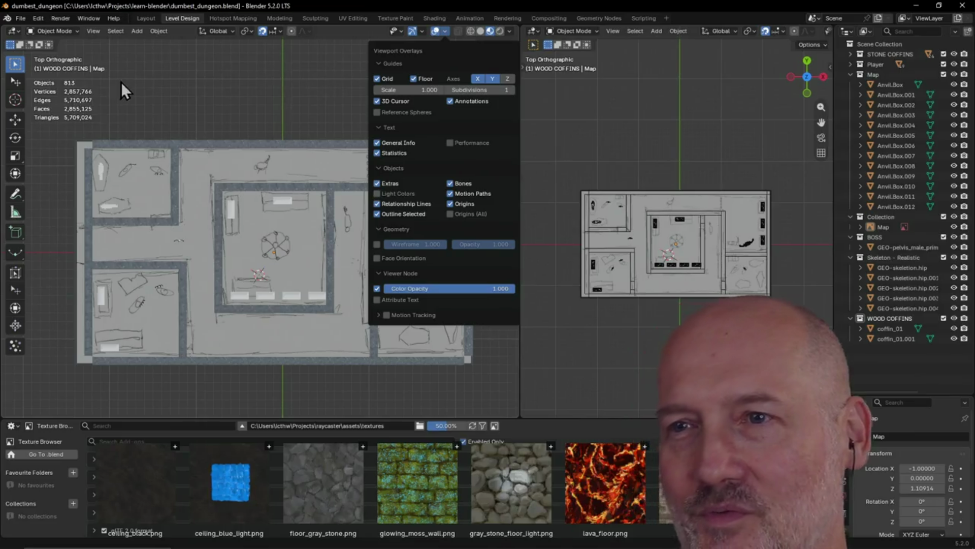
scroll(334, 144, "up", 1)
scroll(332, 144, "down", 1)
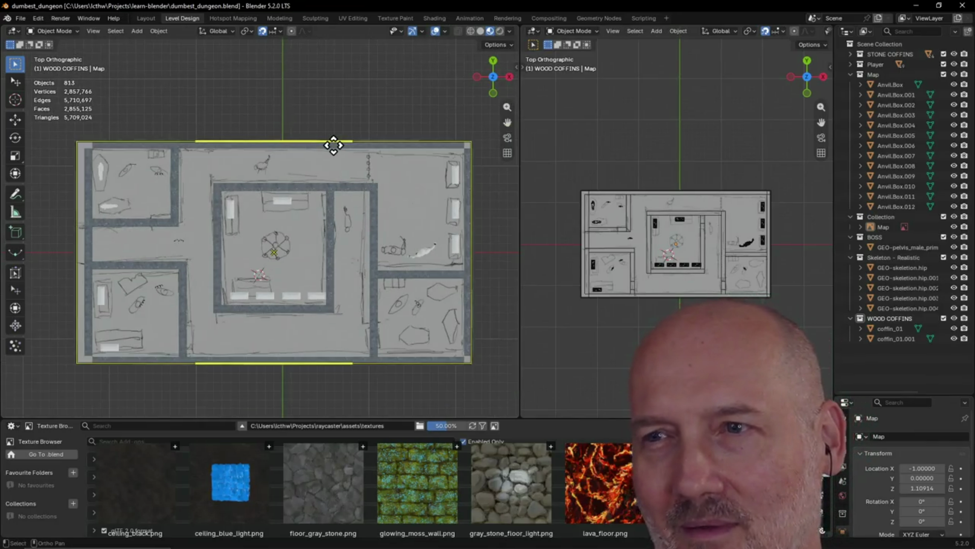
mouse_move(333, 146)
middle_mouse_down("shift")
mouse_move(329, 154)
mouse_move(313, 115)
mouse_move(327, 127)
middle_mouse_up("shift")
left_click(313, 116)
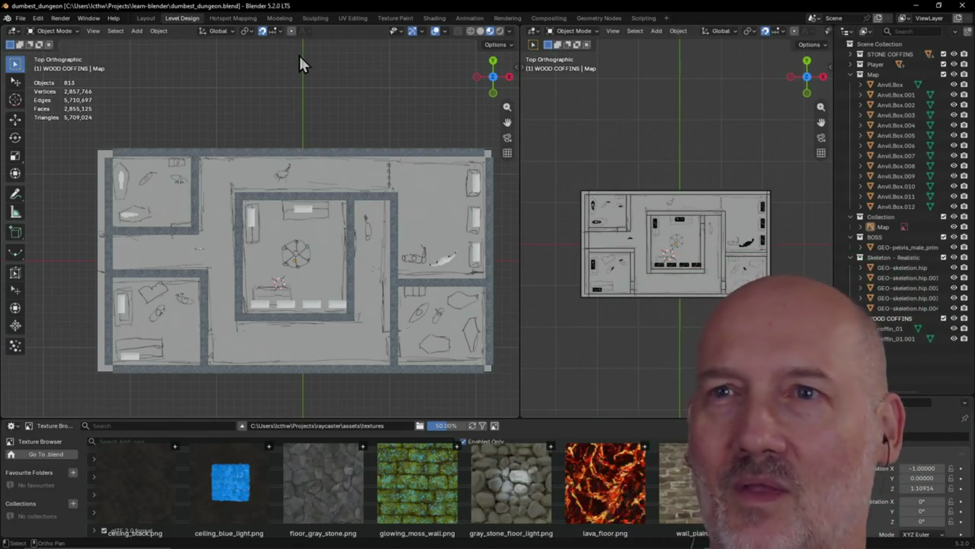
left_click(279, 31)
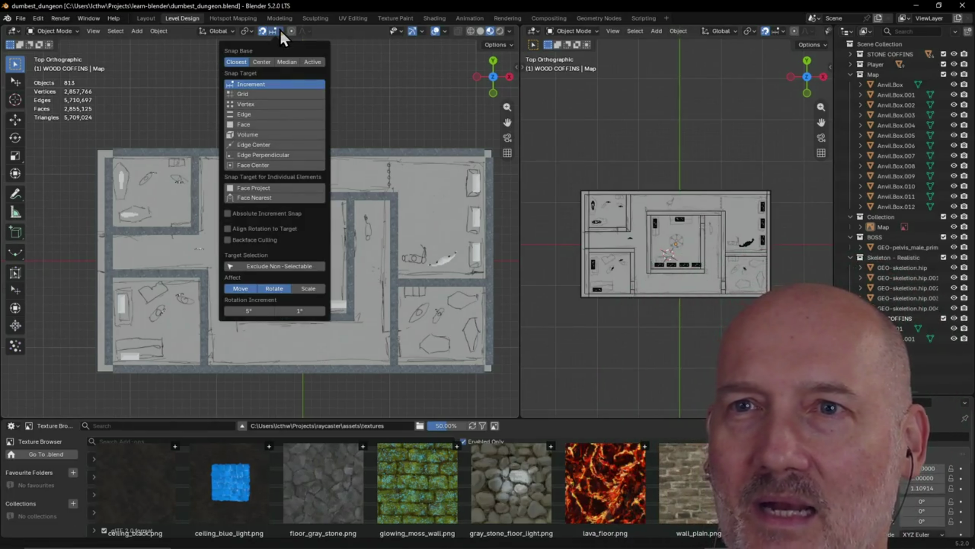
left_click(233, 33)
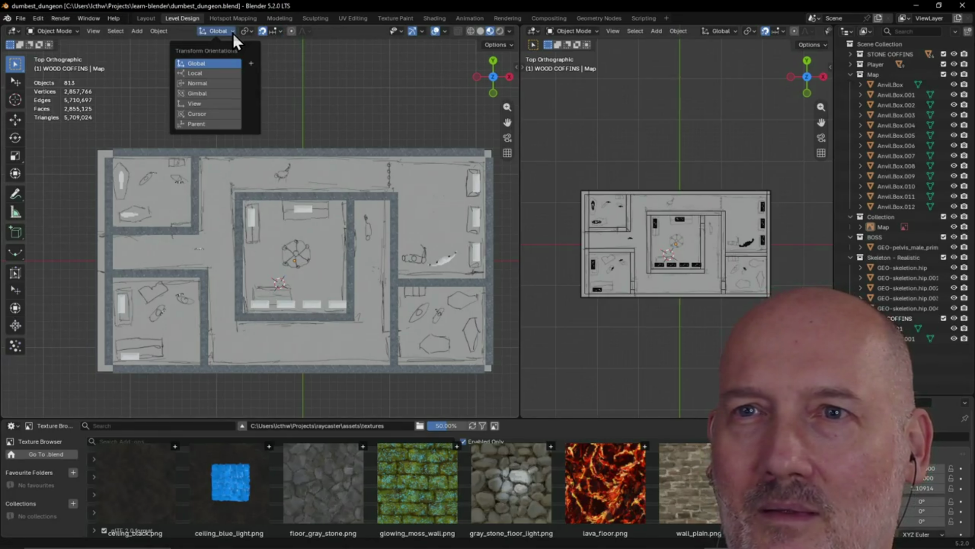
left_click(232, 33)
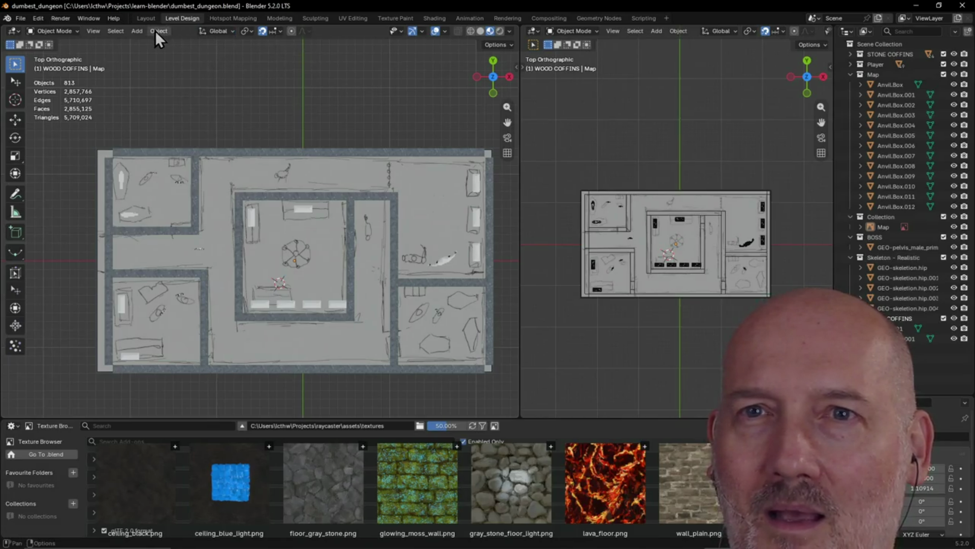
left_click(95, 31)
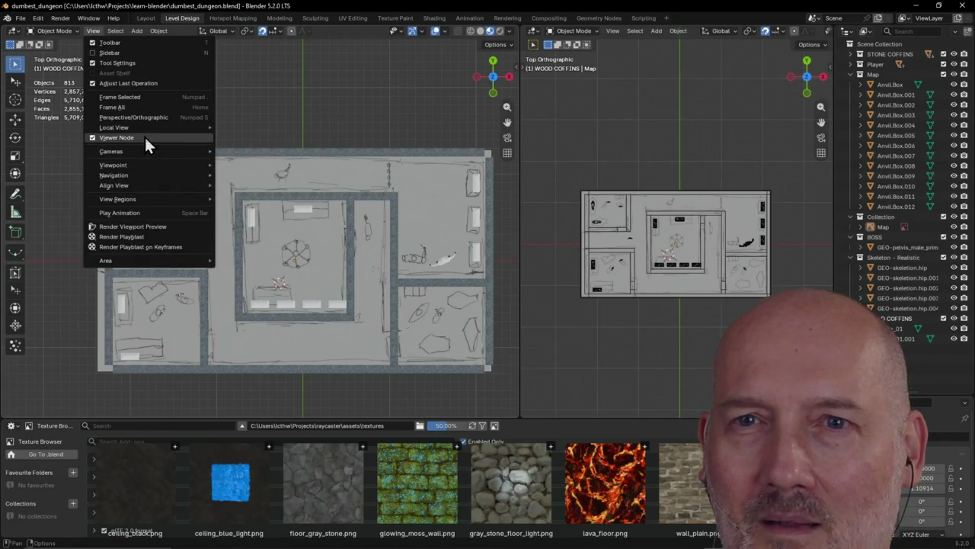
left_click(322, 95)
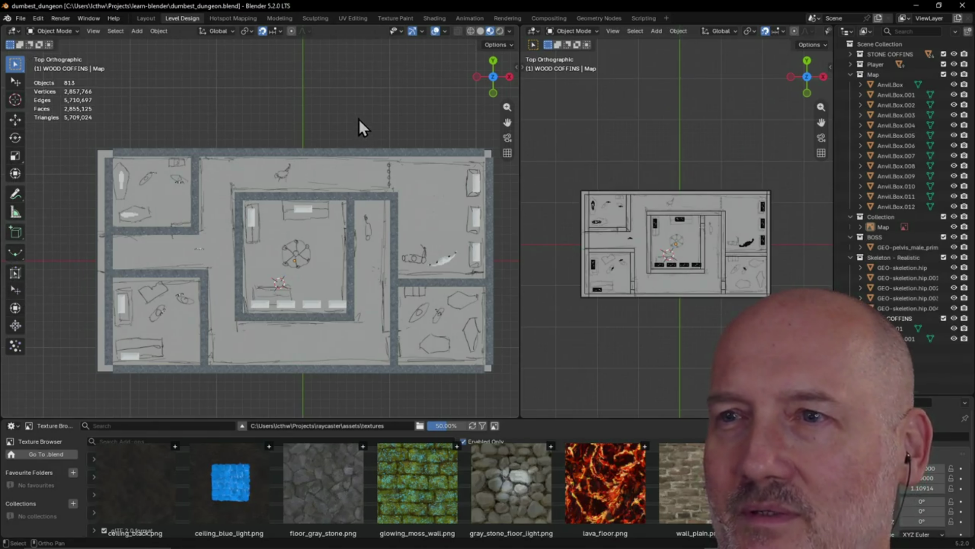
scroll(339, 156, "up", 1)
scroll(335, 148, "down", 3)
scroll(323, 105, "up", 1)
scroll(323, 105, "up", 1)
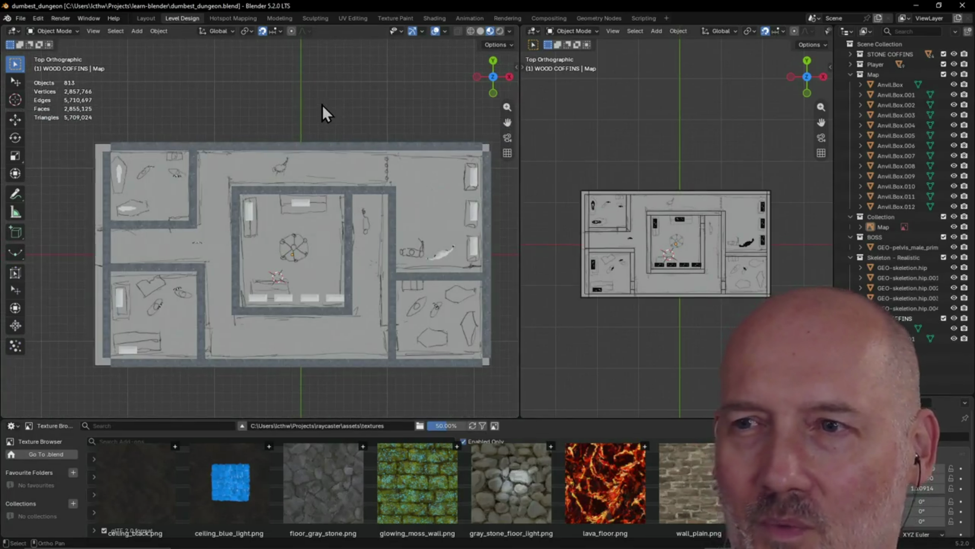
scroll(321, 105, "up", 1)
scroll(341, 92, "down", 1)
scroll(315, 122, "up", 1)
scroll(314, 122, "down", 2)
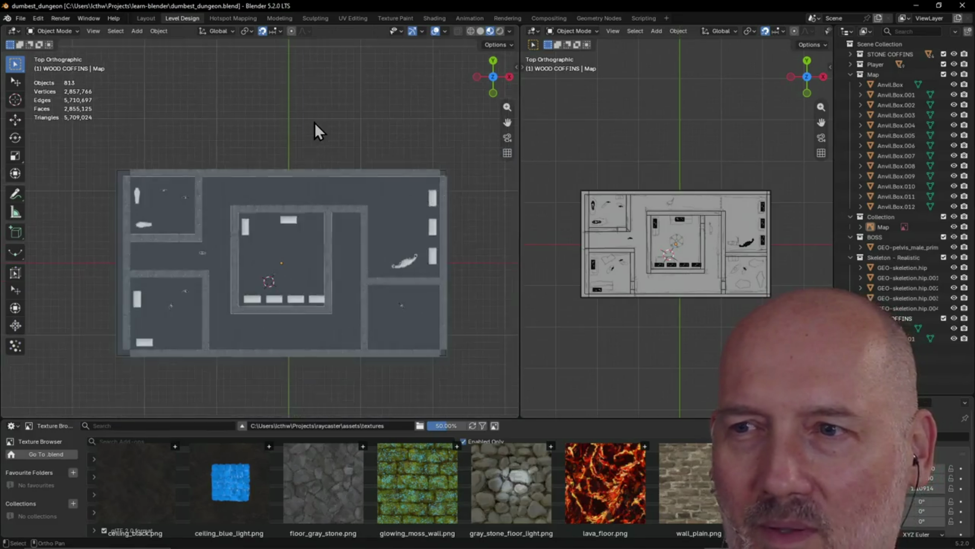
scroll(300, 123, "up", 1)
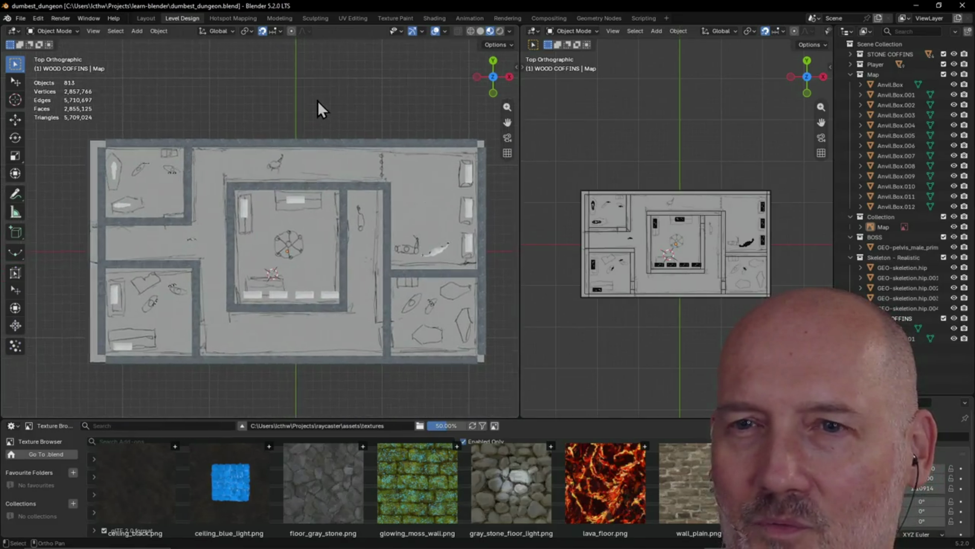
scroll(318, 101, "up", 1)
Pan and zoom the left top view until the dungeon map nearly fills it.
middle_click_drag(313, 101, 291, 110, "shift")
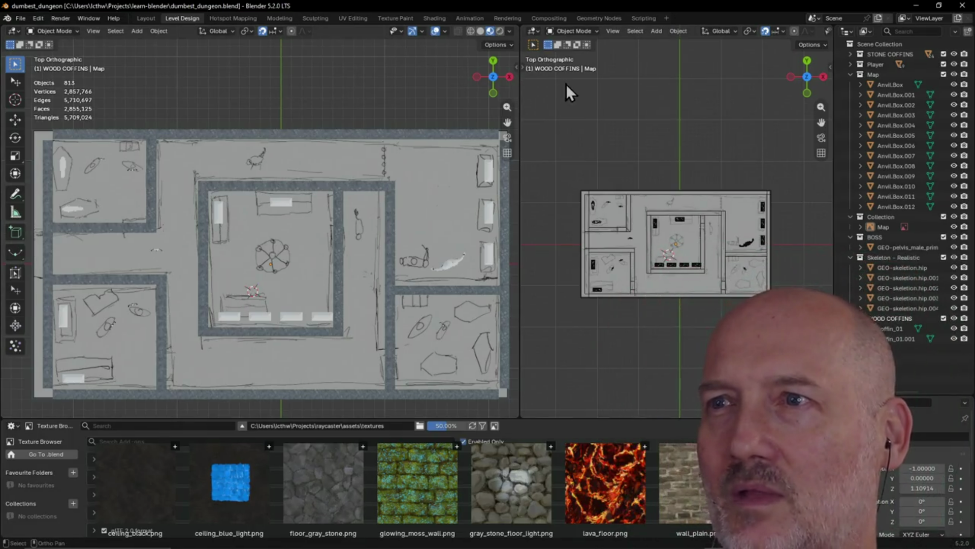
scroll(321, 95, "down", 1)
scroll(321, 99, "up", 1)
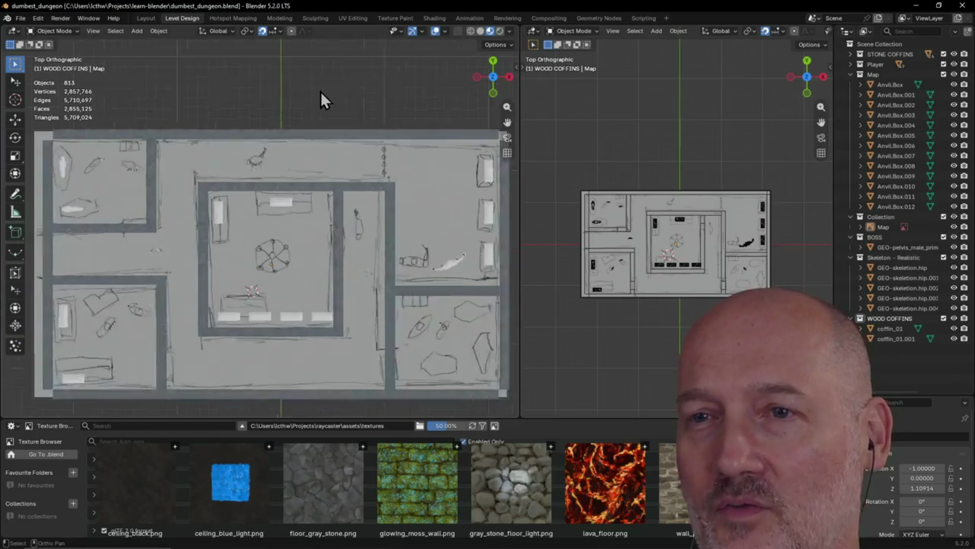
scroll(321, 91, "up", 1)
scroll(321, 91, "down", 1)
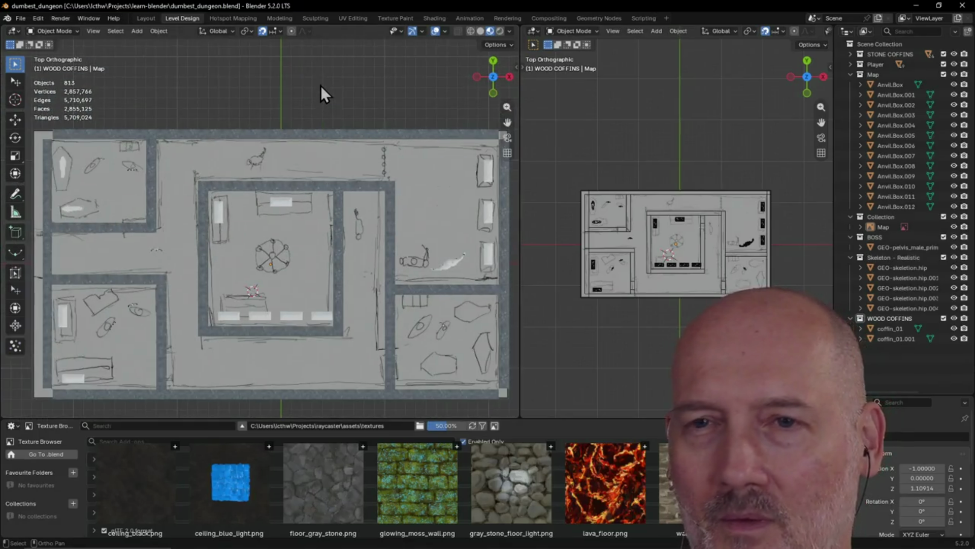
scroll(321, 92, "up", 1)
scroll(310, 80, "down", 1)
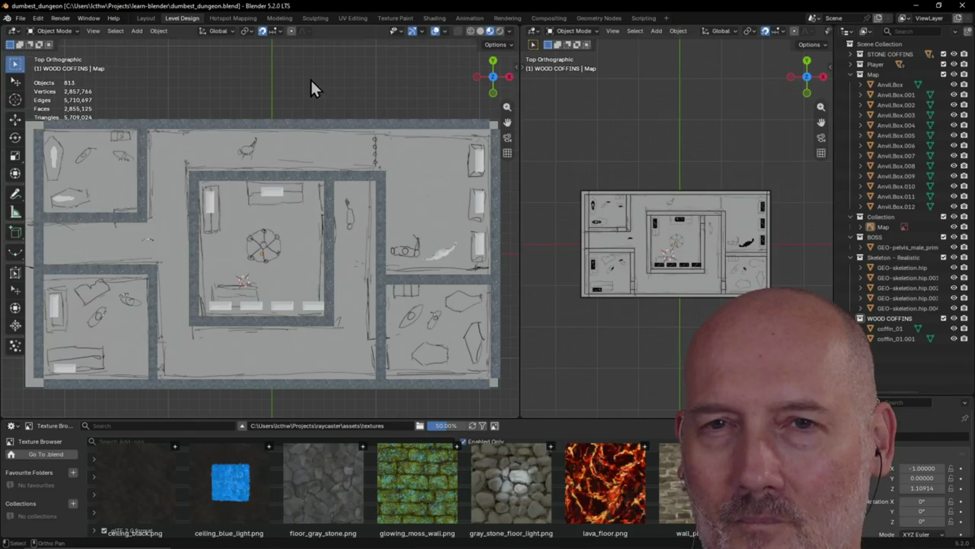
middle_click_drag(311, 81, 319, 85, "shift")
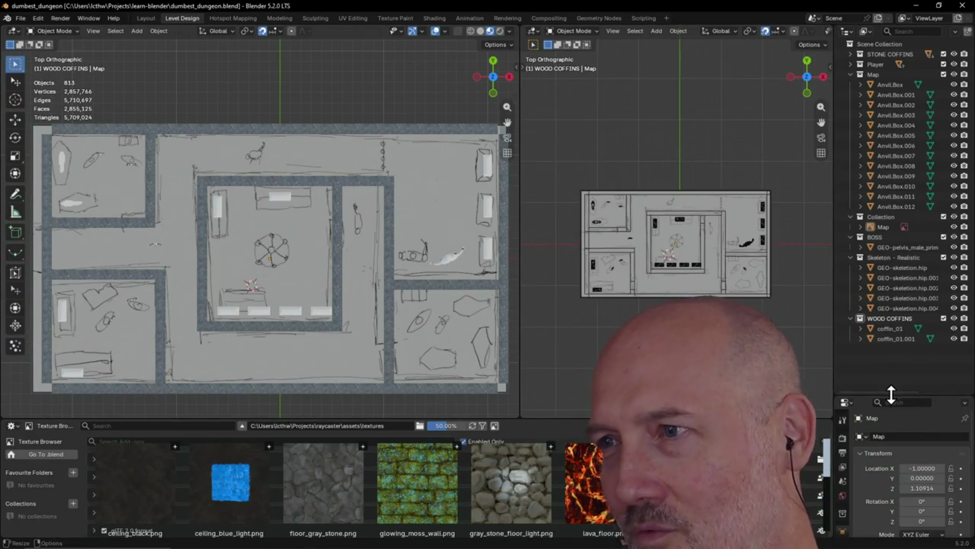
Enlarge the properties area and check the map from Right, Top, Left and back to Top views.
left_click_drag(889, 395, 889, 293)
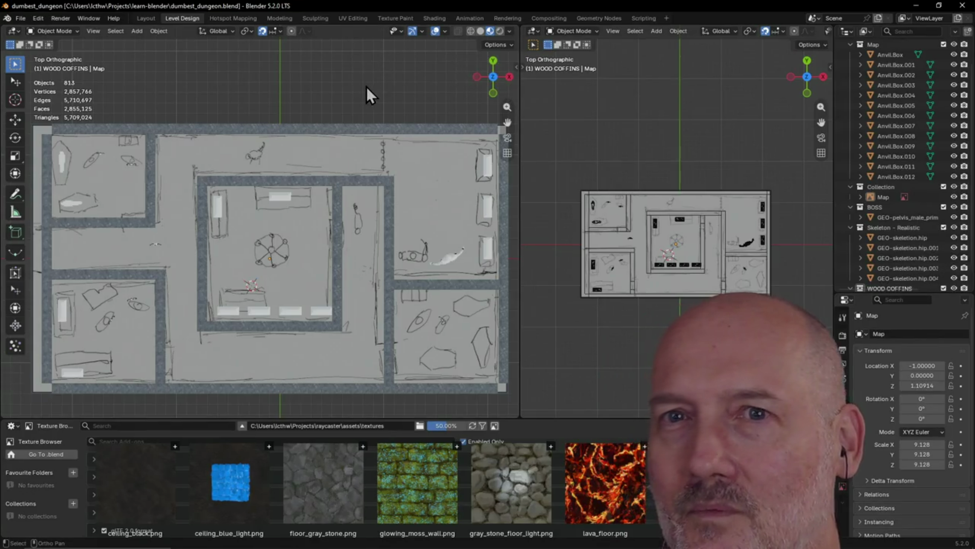
scroll(264, 117, "down", 2)
scroll(263, 117, "up", 1)
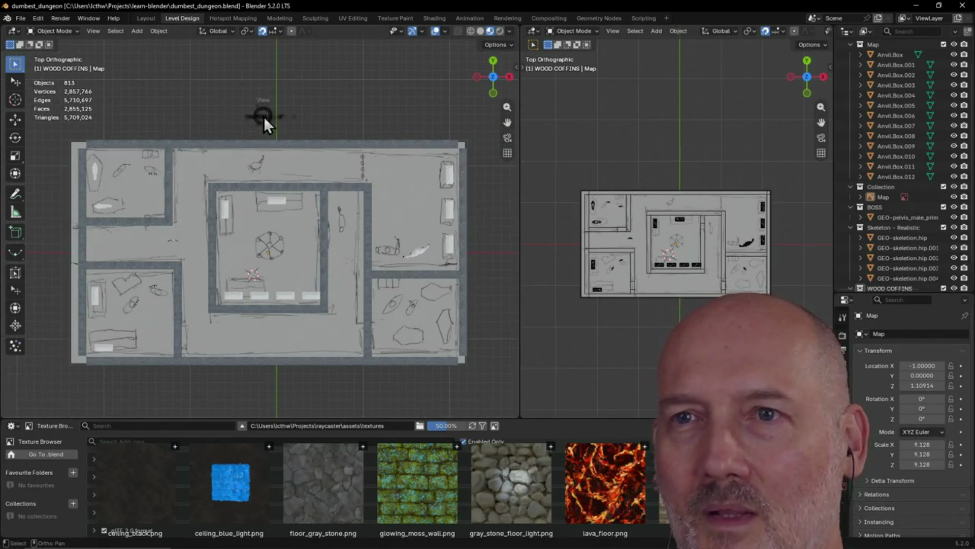
key("grave")
left_click(329, 115)
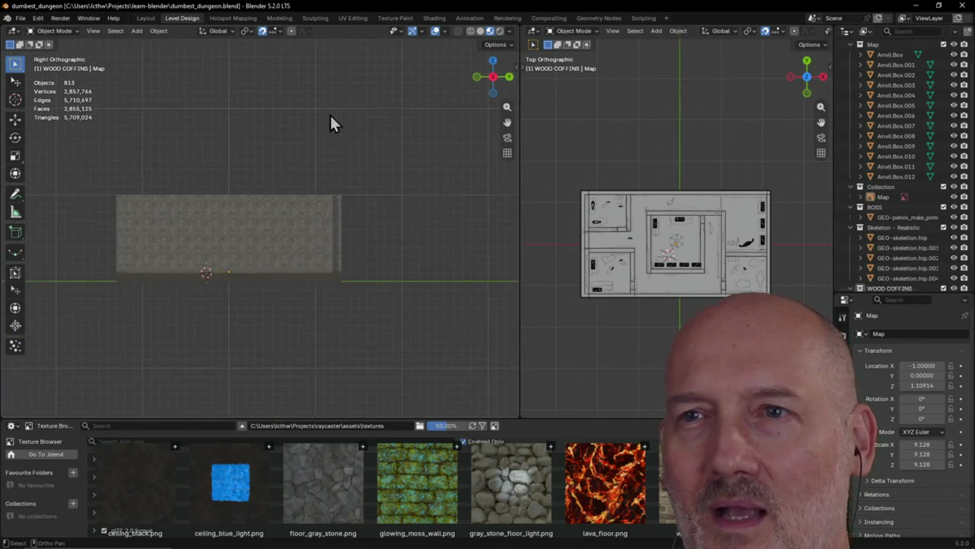
key("grave")
left_click(335, 58)
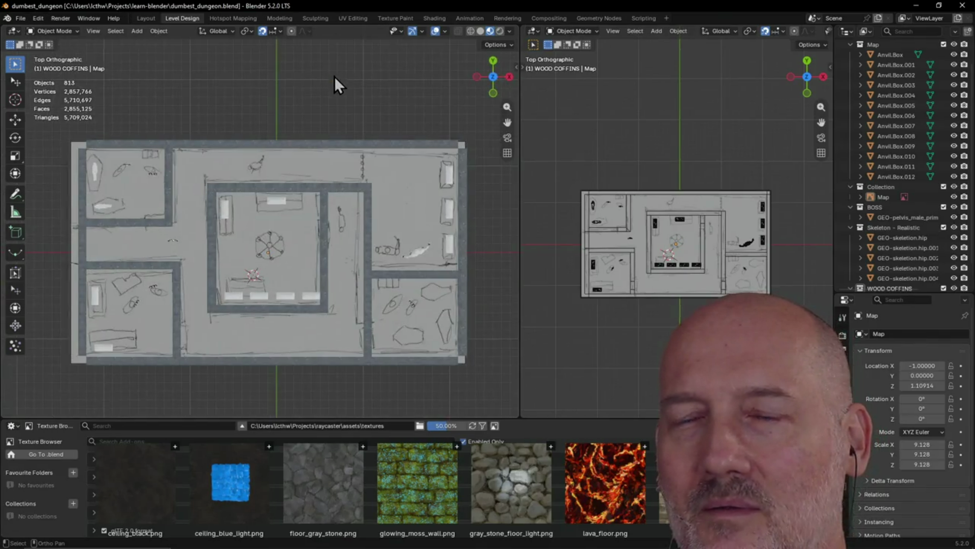
key("grave")
left_click(269, 102)
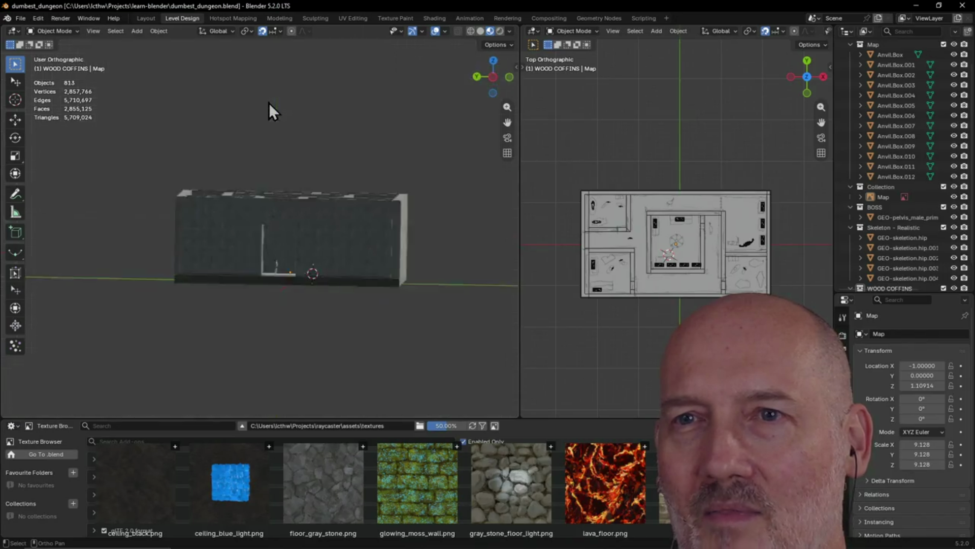
key("grave")
left_click(289, 94)
mouse_move(289, 170)
middle_mouse_down("shift")
mouse_move(301, 167)
mouse_move(297, 118)
middle_mouse_up("shift")
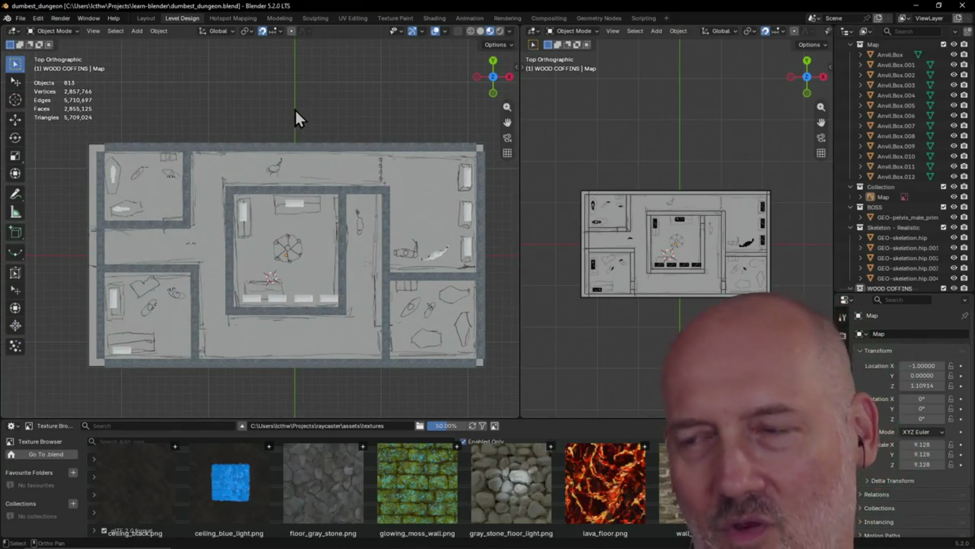
scroll(295, 109, "down", 1)
scroll(295, 111, "up", 1)
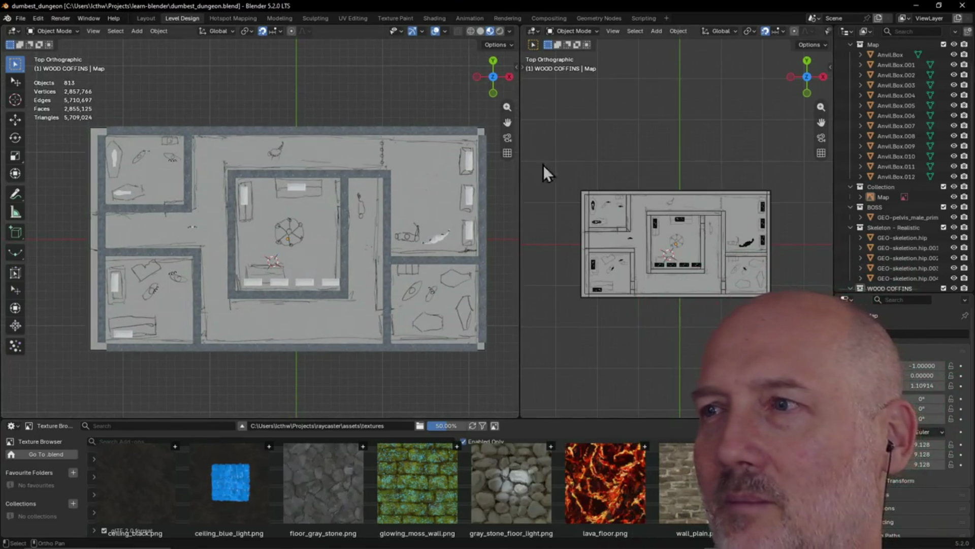
Hide the Map sketch object in the Outliner, leaving 812 objects, and reframe the top view.
left_click(954, 197)
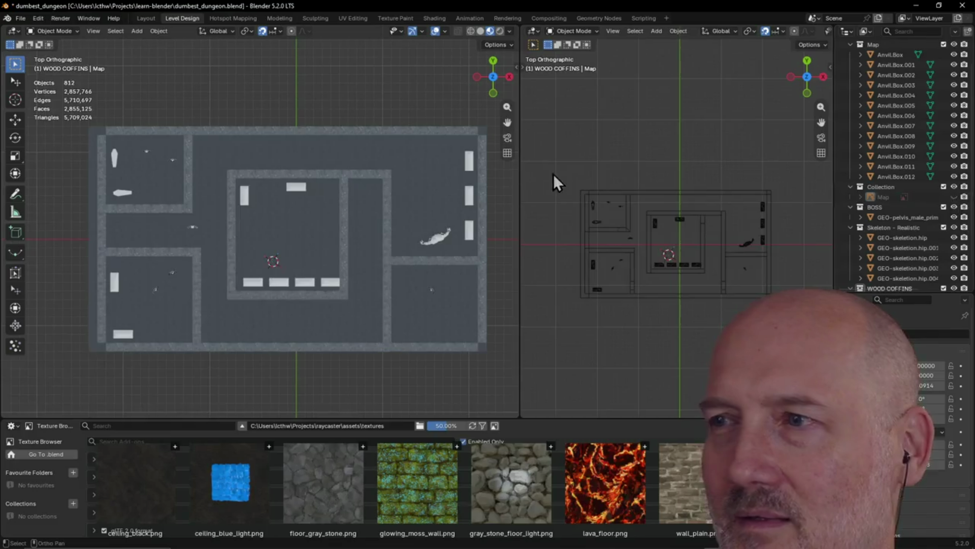
mouse_move(316, 201)
middle_mouse_down("shift")
mouse_move(315, 192)
mouse_move(378, 186)
mouse_move(281, 186)
middle_mouse_up("shift")
scroll(314, 205, "up", 1)
scroll(328, 183, "down", 1)
right_click(292, 103)
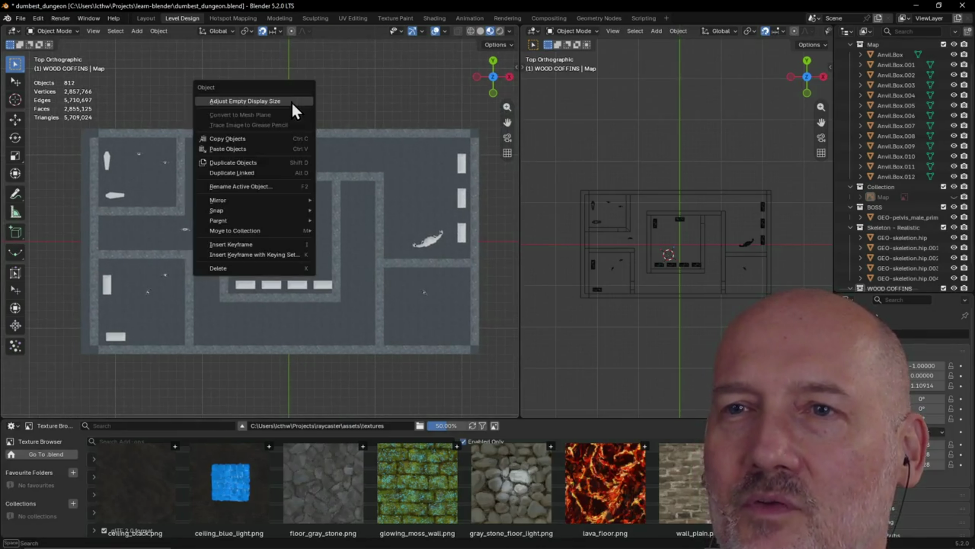
right_click(369, 224)
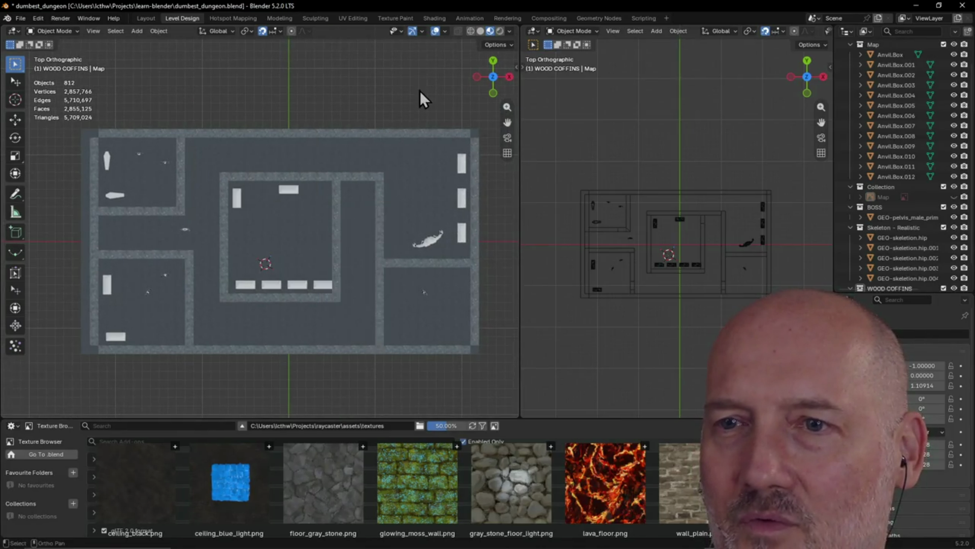
right_click(392, 195)
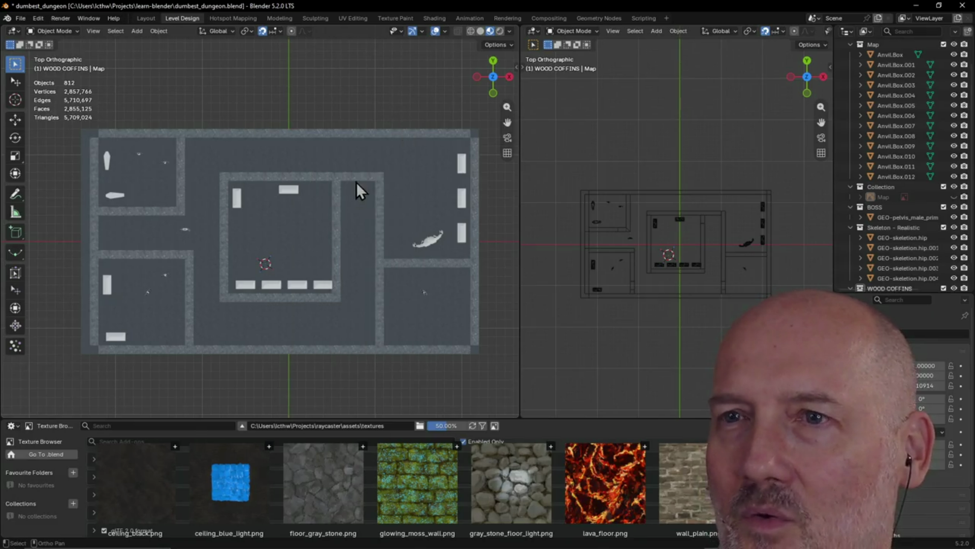
scroll(352, 202, "up", 3)
scroll(349, 223, "down", 1)
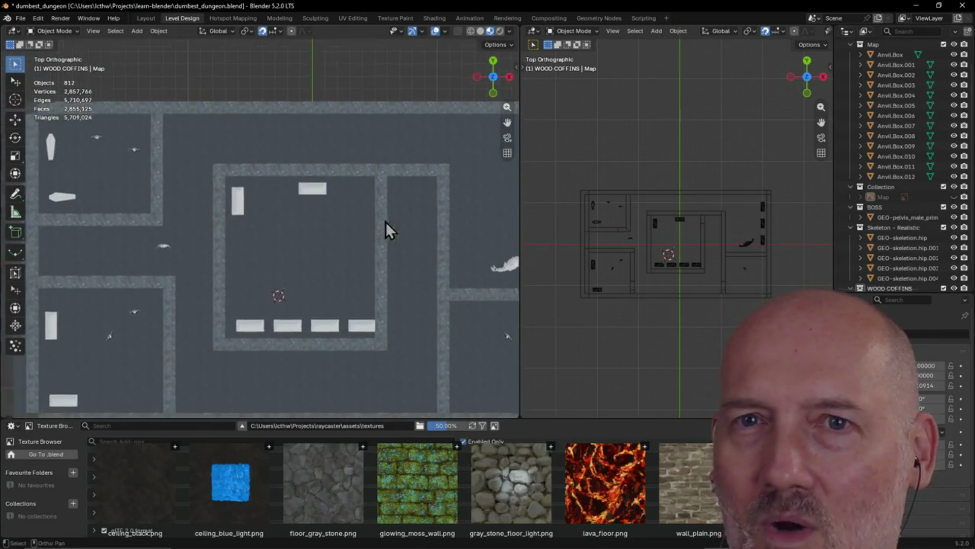
scroll(295, 172, "down", 2)
scroll(294, 172, "down", 1)
scroll(265, 173, "down", 1)
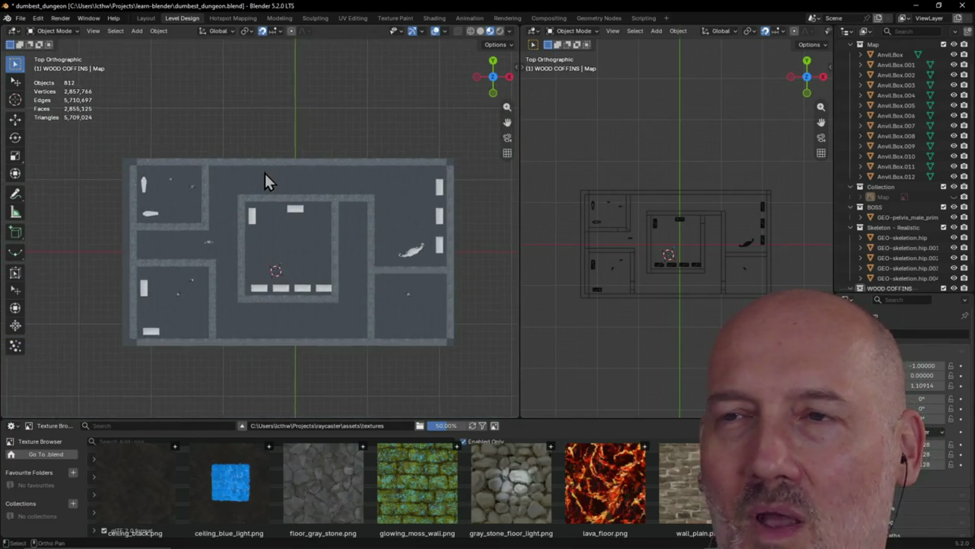
scroll(329, 145, "up", 1)
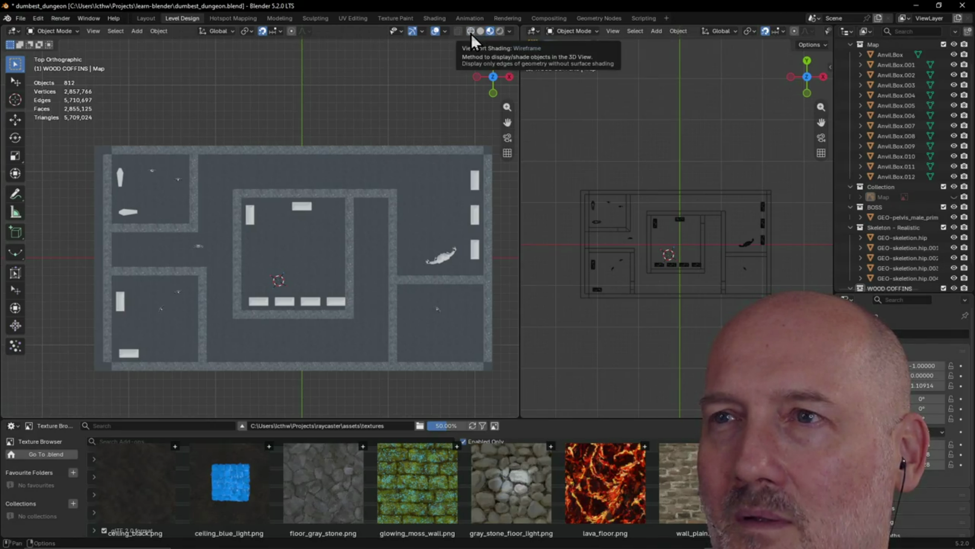
left_click(471, 34)
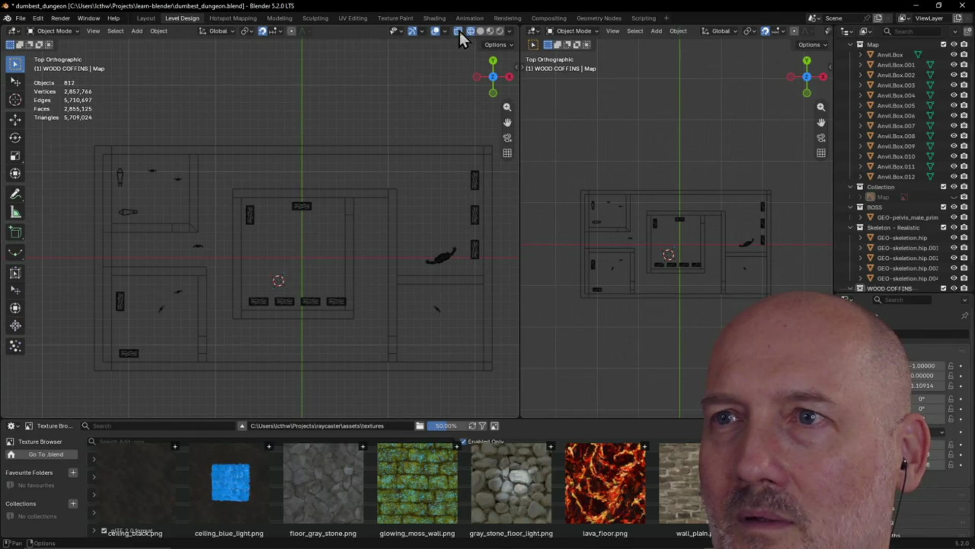
left_click(481, 32)
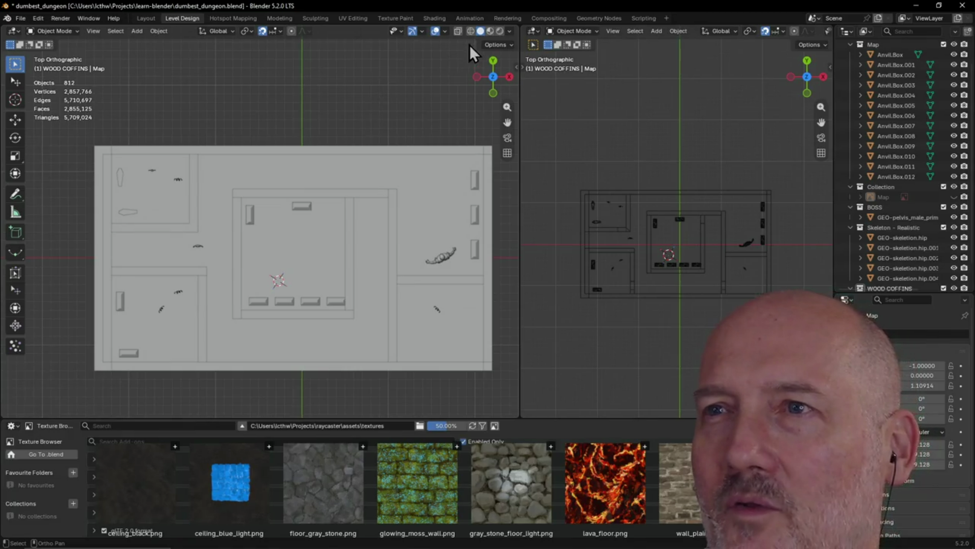
left_click(496, 31)
scroll(390, 145, "up", 3)
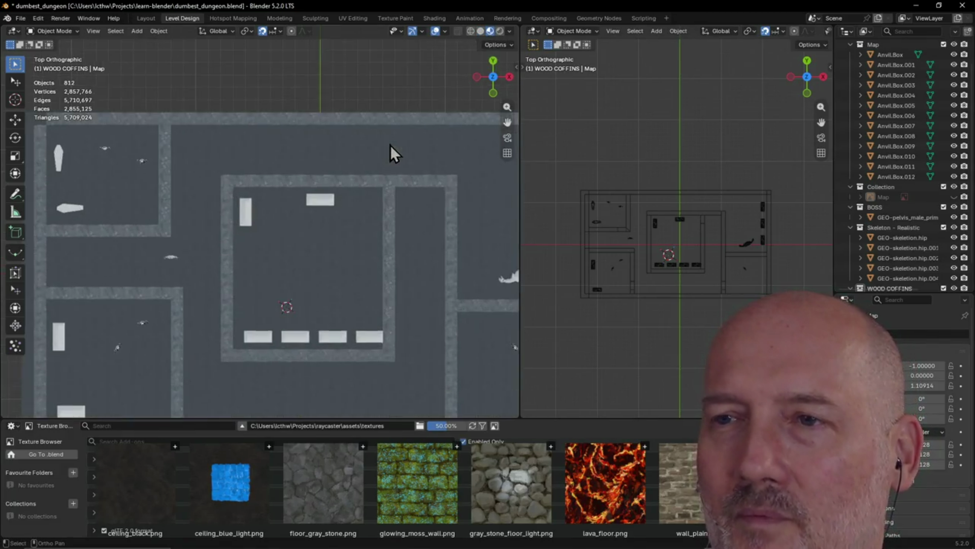
scroll(389, 145, "down", 3)
scroll(457, 111, "left", 5)
scroll(258, 172, "down", 3)
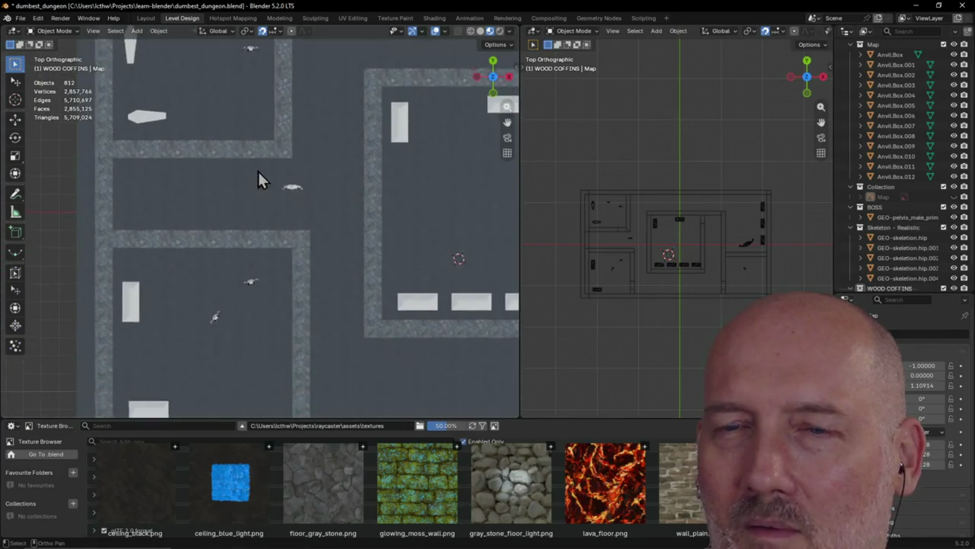
scroll(185, 192, "down", 1)
scroll(185, 192, "right", 2)
scroll(387, 190, "right", 5)
scroll(371, 218, "down", 3)
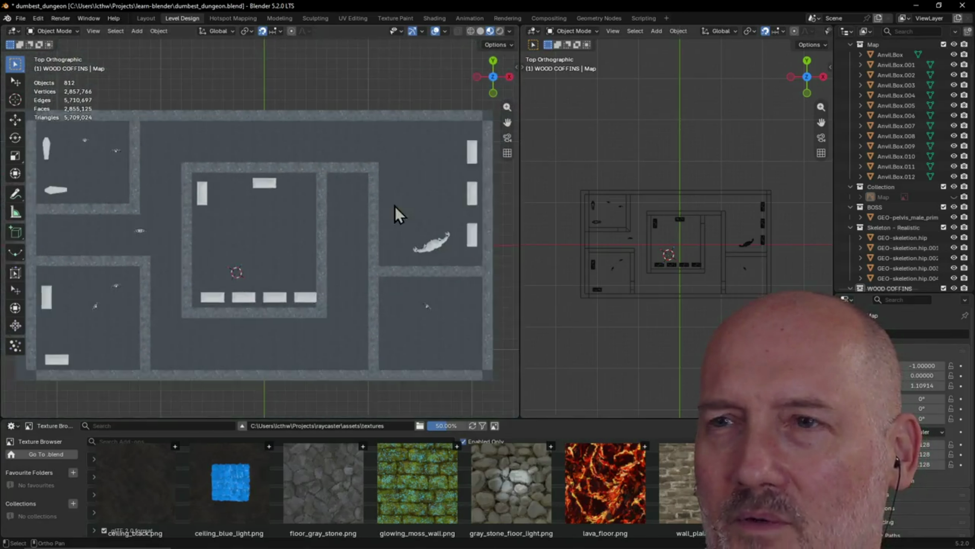
scroll(395, 206, "up", 2)
scroll(392, 248, "left", 1)
scroll(396, 248, "down", 1)
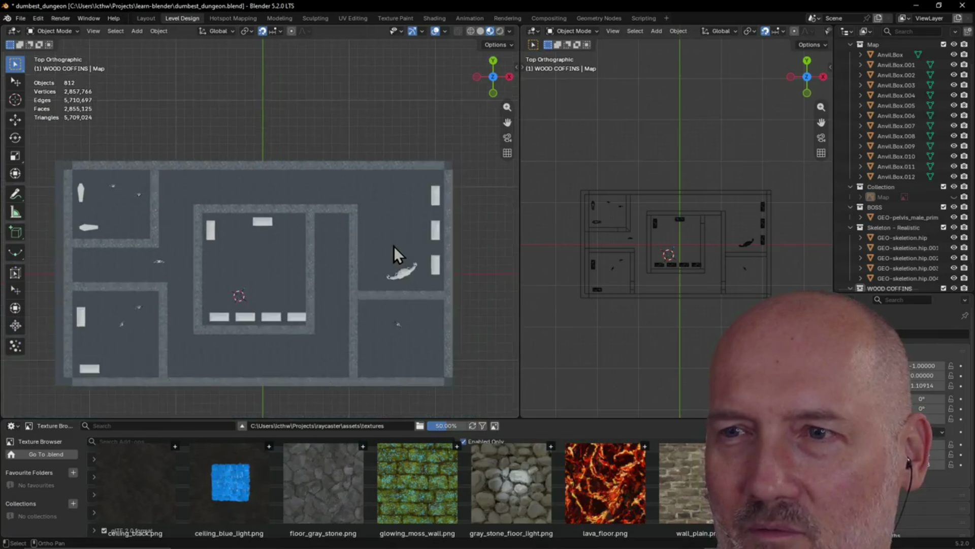
scroll(420, 246, "left", 2)
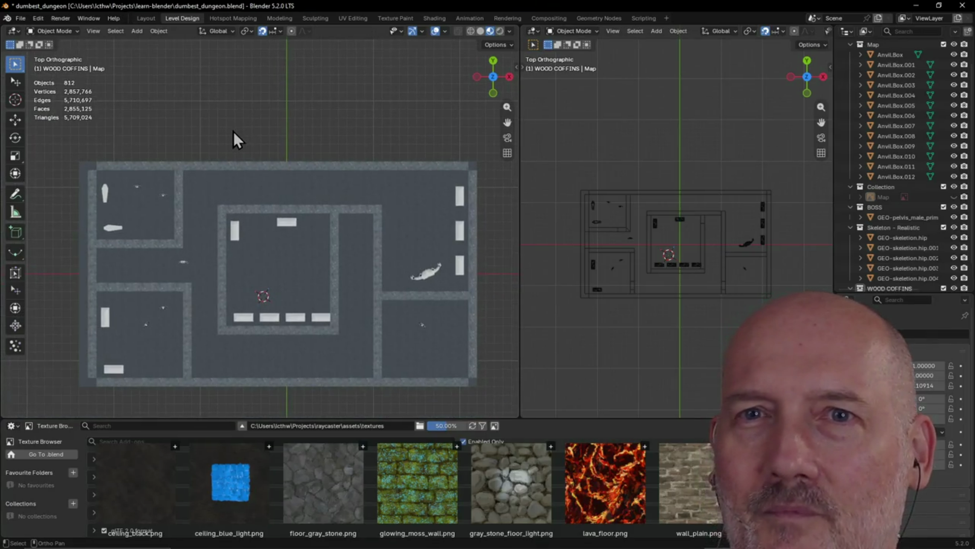
middle_click_drag(243, 237, 258, 212, "shift")
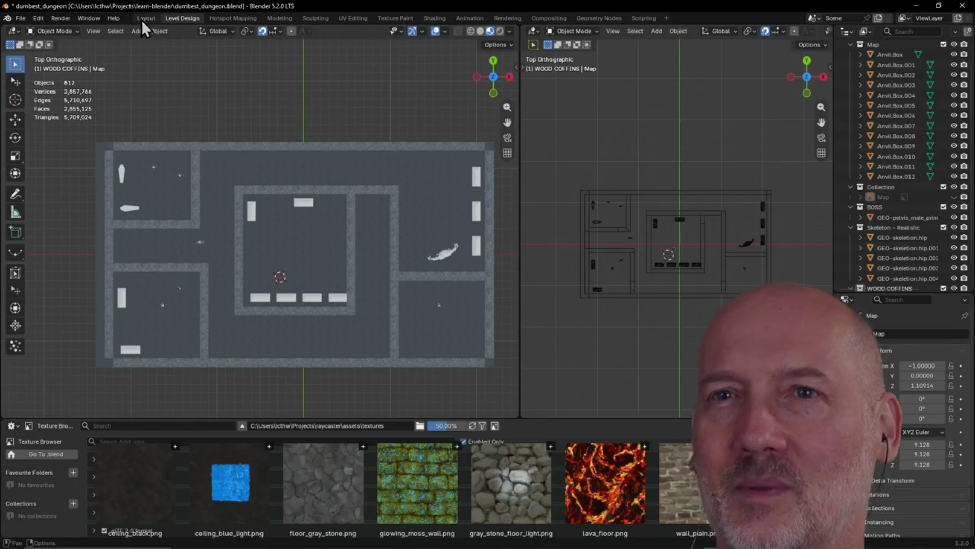
Switch to the Layout workspace and show the dungeon in Material Preview stone textures.
left_click(144, 17)
mouse_move(322, 206)
middle_mouse_down()
mouse_move(338, 244)
mouse_move(403, 224)
mouse_move(272, 233)
mouse_move(396, 236)
mouse_move(160, 228)
mouse_move(100, 268)
mouse_move(285, 218)
mouse_move(372, 205)
mouse_move(277, 230)
mouse_move(382, 218)
mouse_move(233, 246)
middle_mouse_up()
scroll(387, 222, "up", 3)
scroll(277, 229, "down", 3)
scroll(348, 213, "up", 3)
mouse_move(348, 214)
middle_mouse_down()
mouse_move(402, 207)
mouse_move(371, 217)
middle_mouse_up()
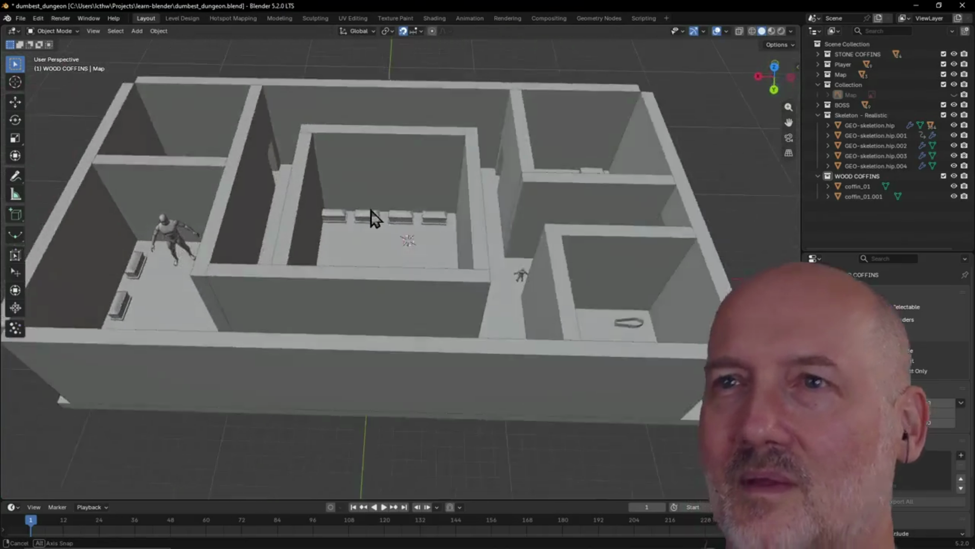
scroll(371, 217, "down", 3)
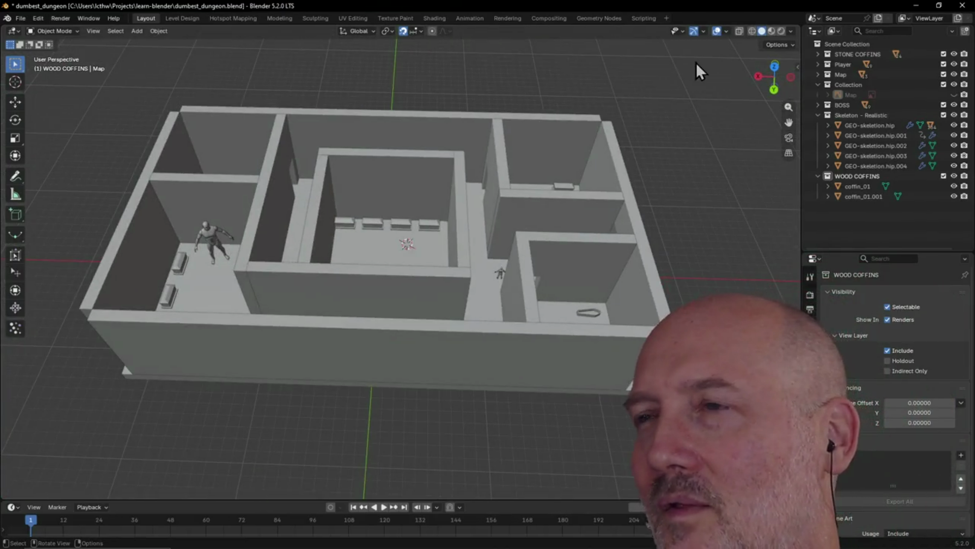
left_click(772, 34)
scroll(435, 192, "up", 2)
Orbit the textured dungeon to a wider, steeper view over the rooms.
mouse_move(435, 191)
middle_mouse_down()
mouse_move(543, 152)
mouse_move(487, 179)
middle_mouse_up()
right_click(486, 178)
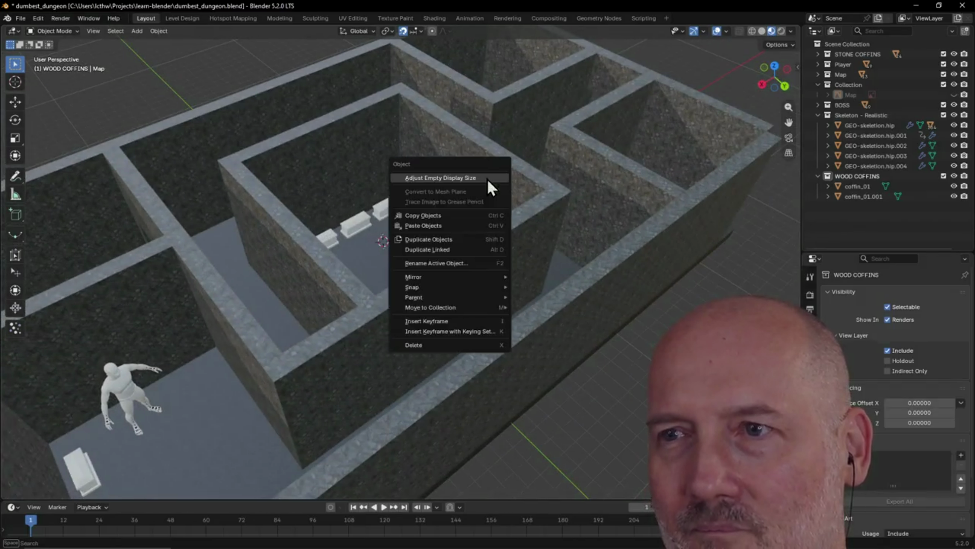
key("Escape")
mouse_move(335, 162)
middle_mouse_down()
mouse_move(610, 172)
mouse_move(633, 148)
middle_mouse_up()
mouse_move(435, 255)
middle_mouse_down()
mouse_move(475, 200)
mouse_move(441, 267)
mouse_move(349, 305)
mouse_move(676, 265)
mouse_move(493, 298)
mouse_move(631, 246)
mouse_move(636, 277)
mouse_move(603, 317)
middle_mouse_up()
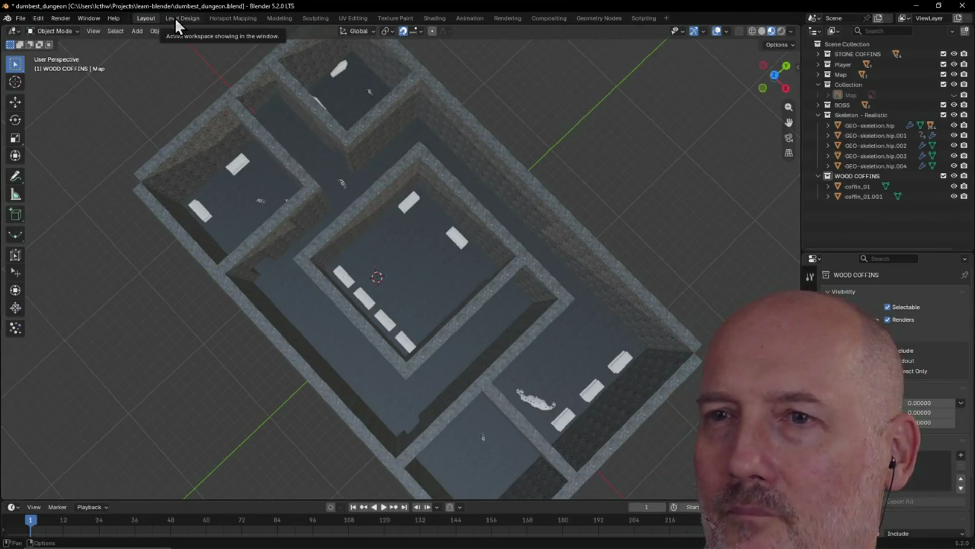
Save the dungeon file, then save a separate copy under a new name ending in _view.blend.
key("ctrl+s")
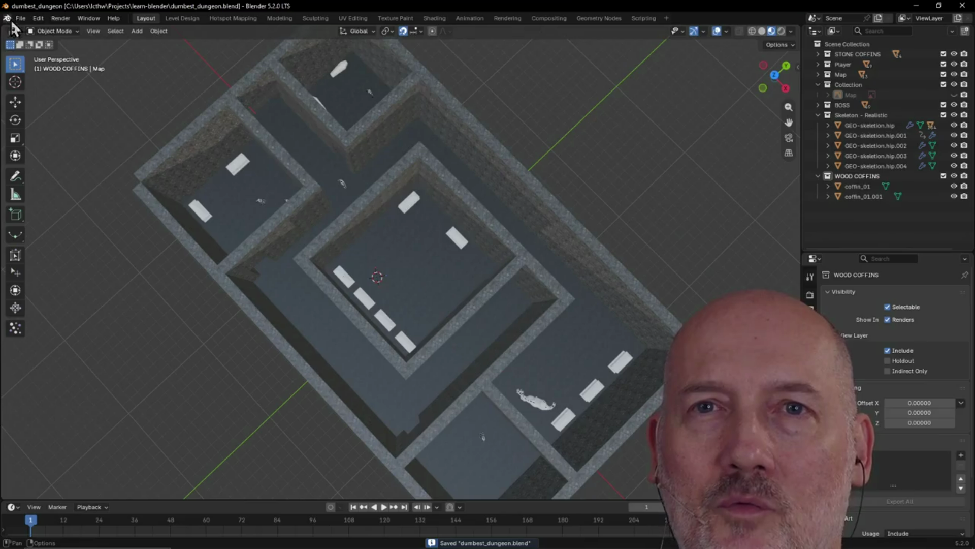
left_click(14, 19)
key("Escape")
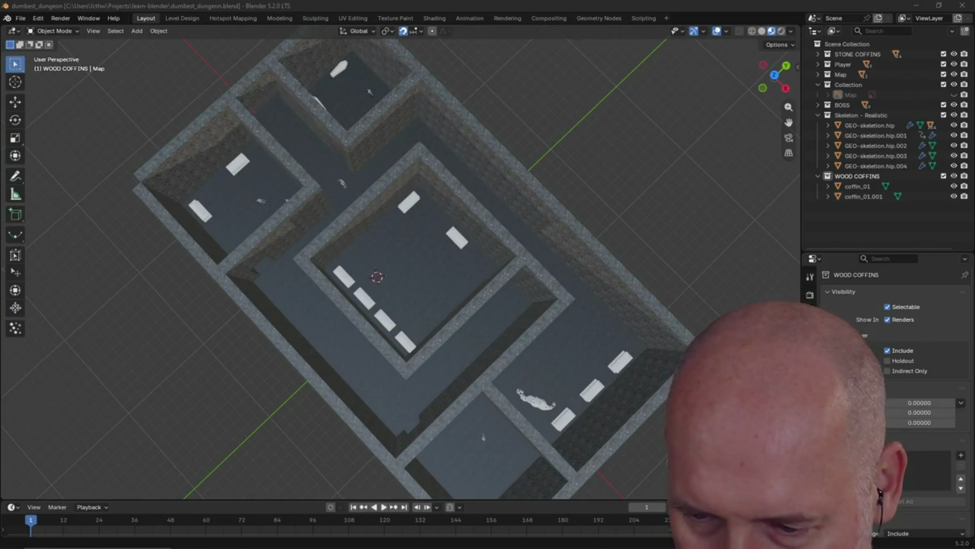
key("Return")
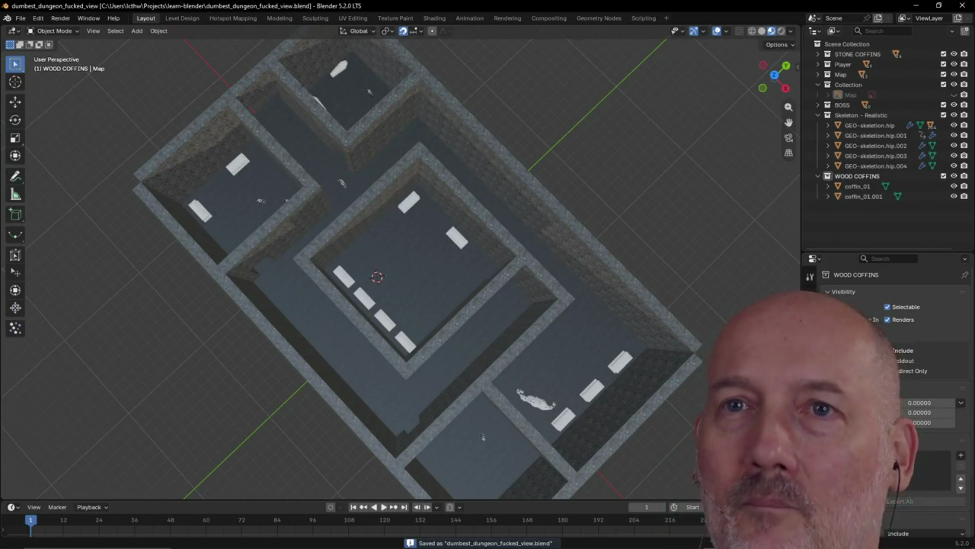
scroll(295, 135, "up", 3)
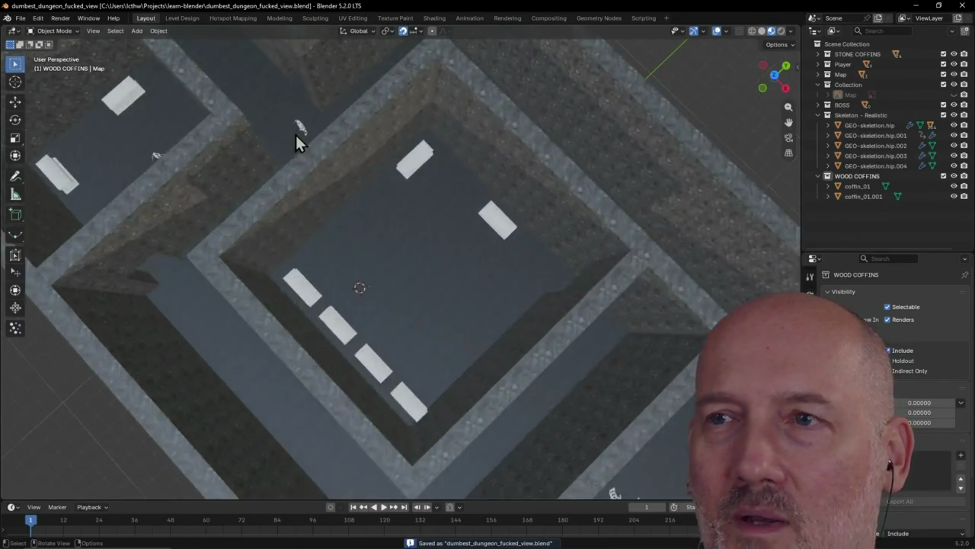
scroll(296, 135, "down", 4)
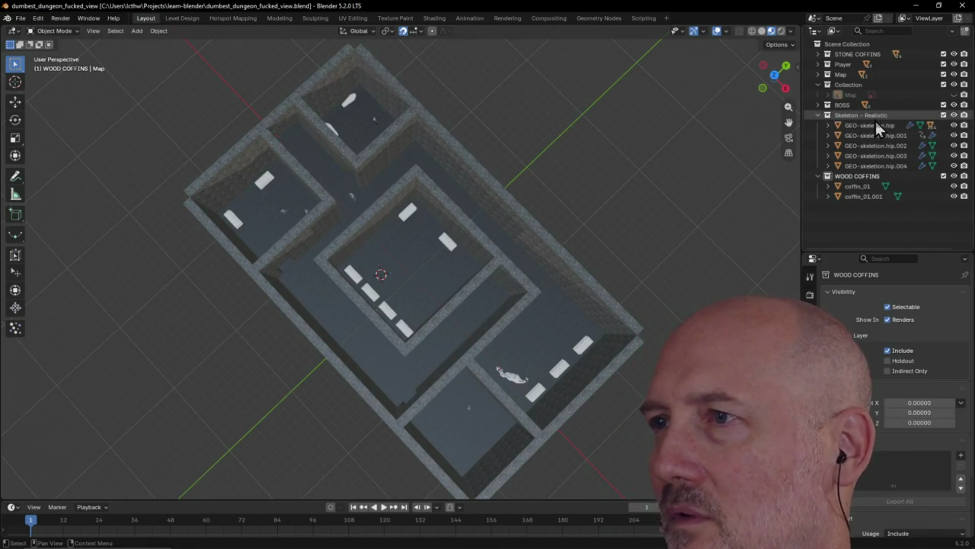
Remove the Skeleton - Realistic collection while keeping its objects.
left_click(833, 115)
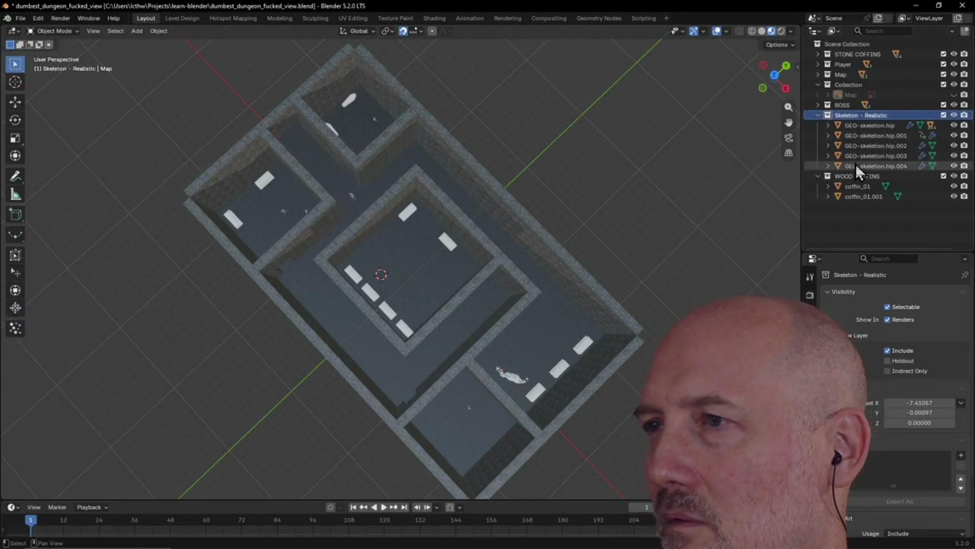
left_click(855, 198, "shift")
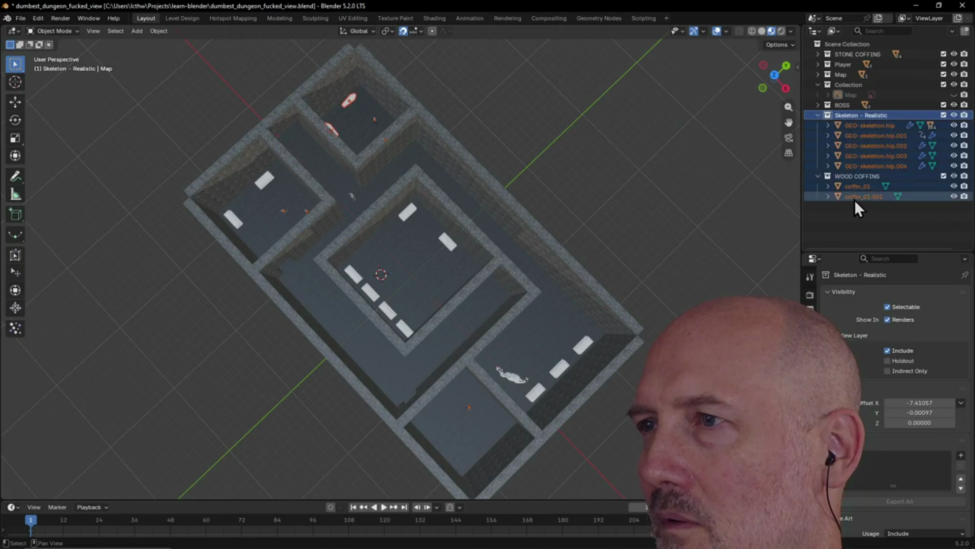
right_click(854, 114)
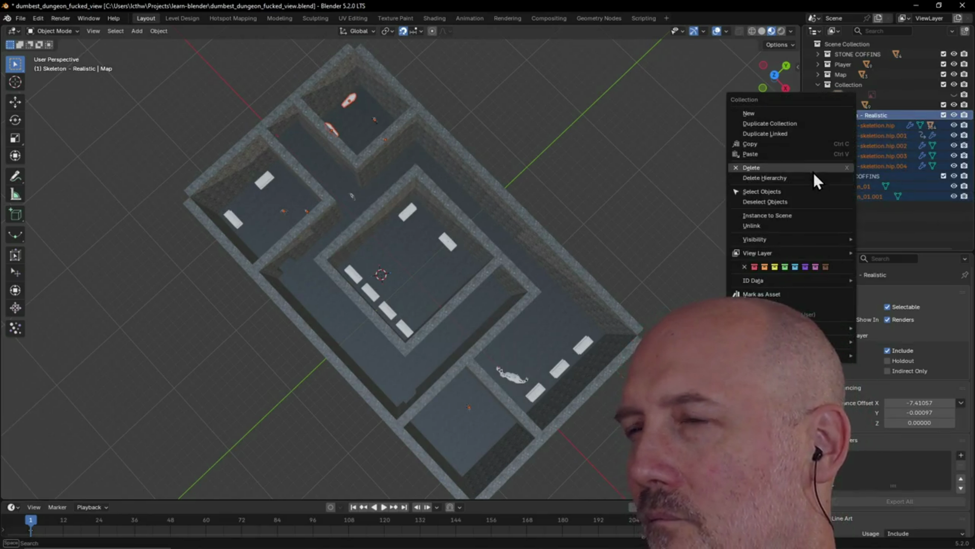
left_click(813, 170)
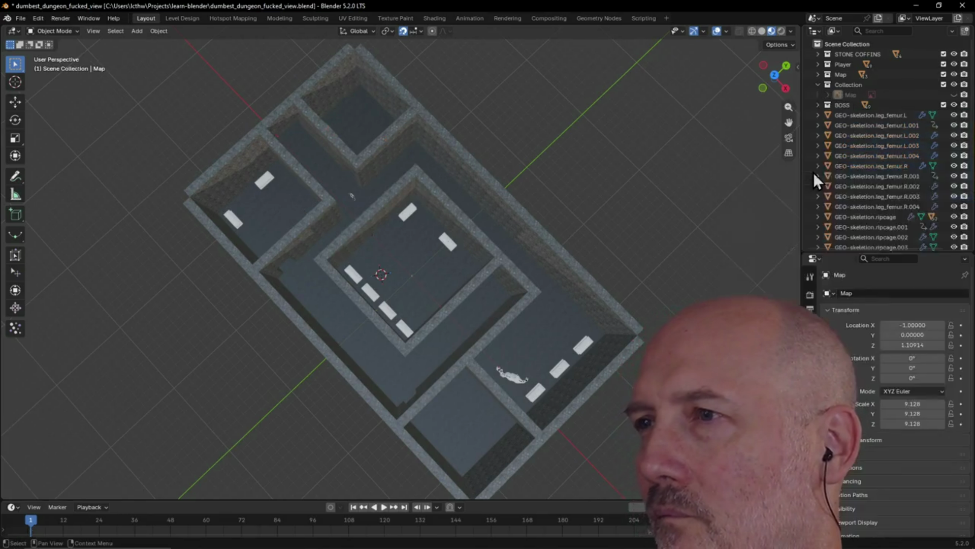
Delete the GEO-skeleton objects from leg_femur.L through sacral.004.
left_click(851, 119)
scroll(851, 130, "down", 2)
scroll(852, 134, "down", 3)
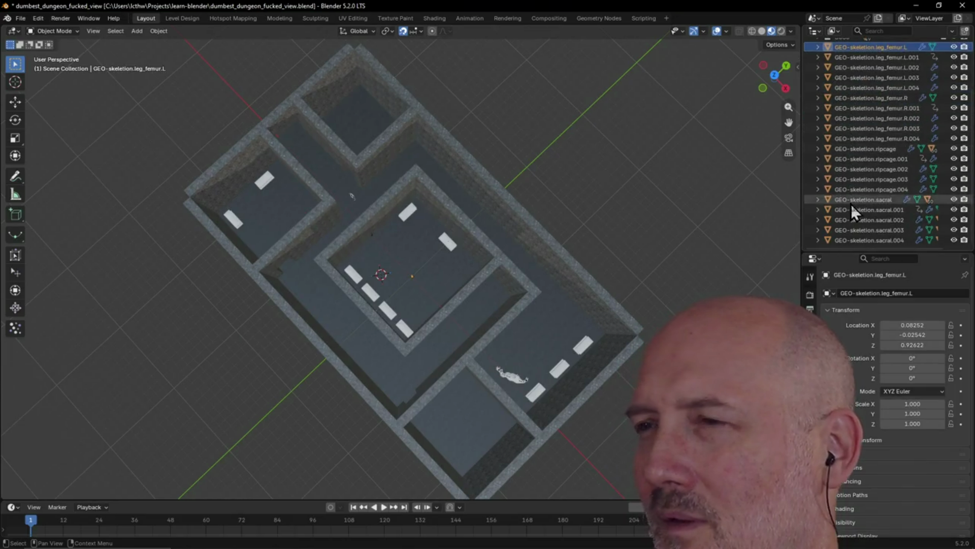
left_click(843, 241, "shift")
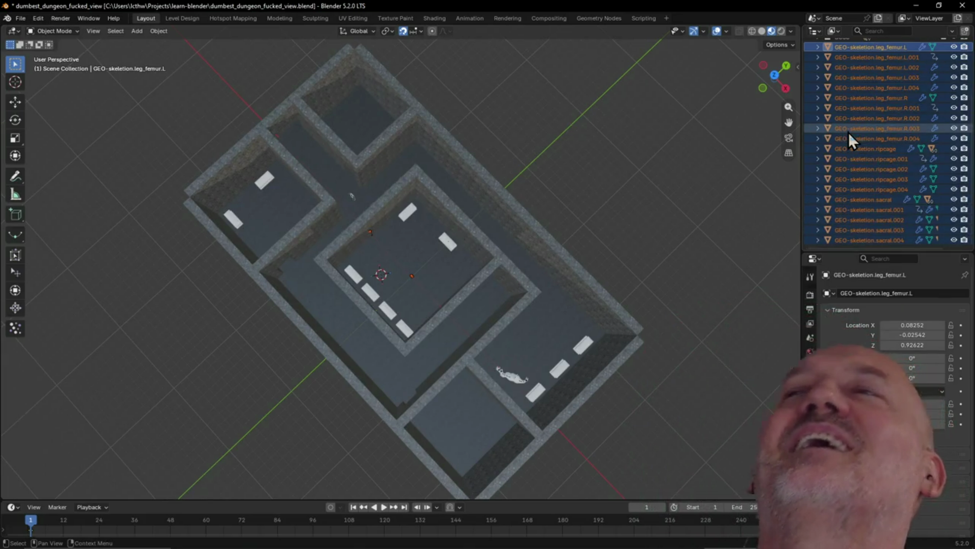
scroll(848, 133, "up", 3)
scroll(848, 132, "up", 1)
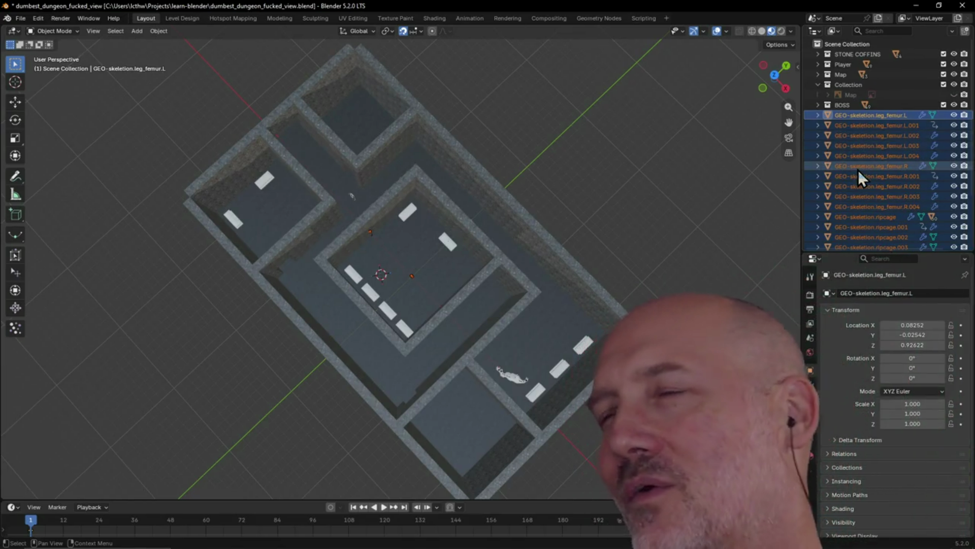
right_click(858, 169)
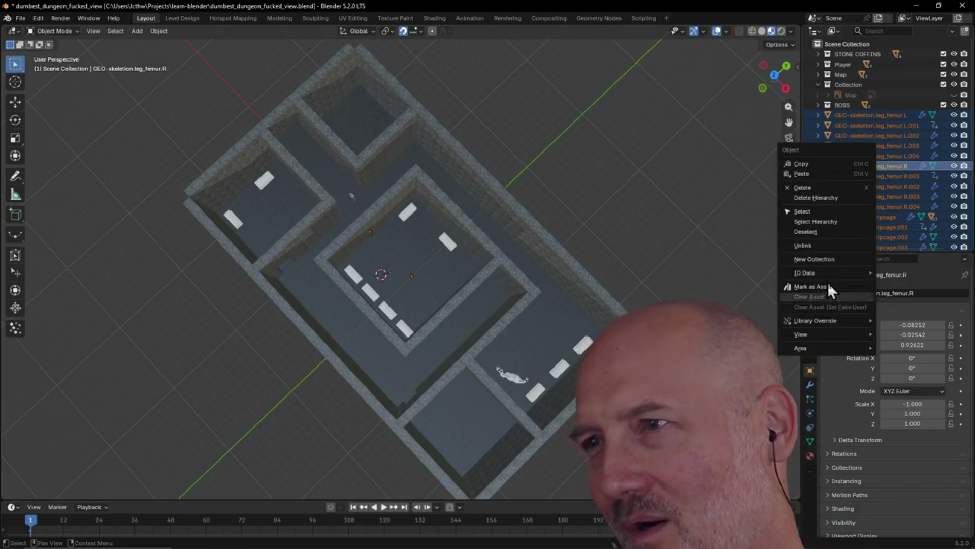
left_click(833, 201)
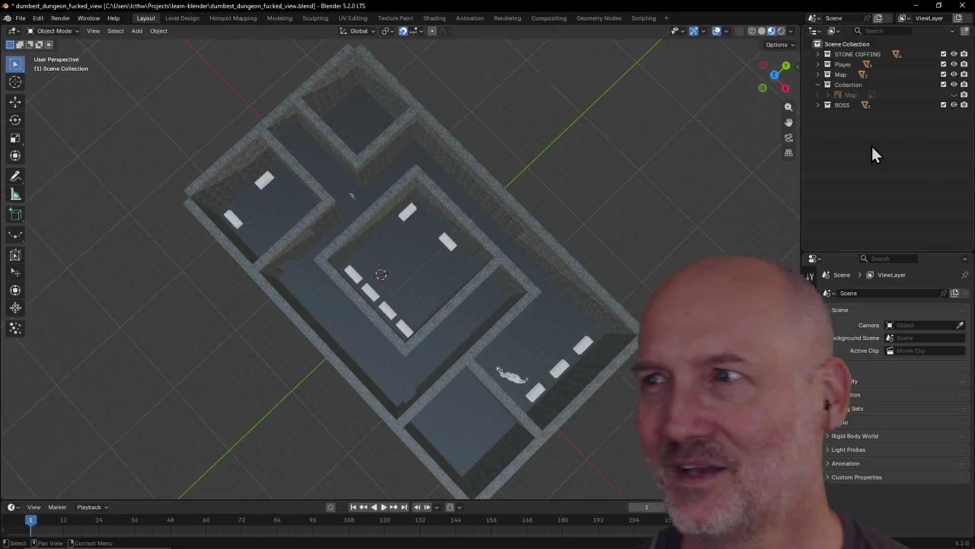
left_click(837, 107)
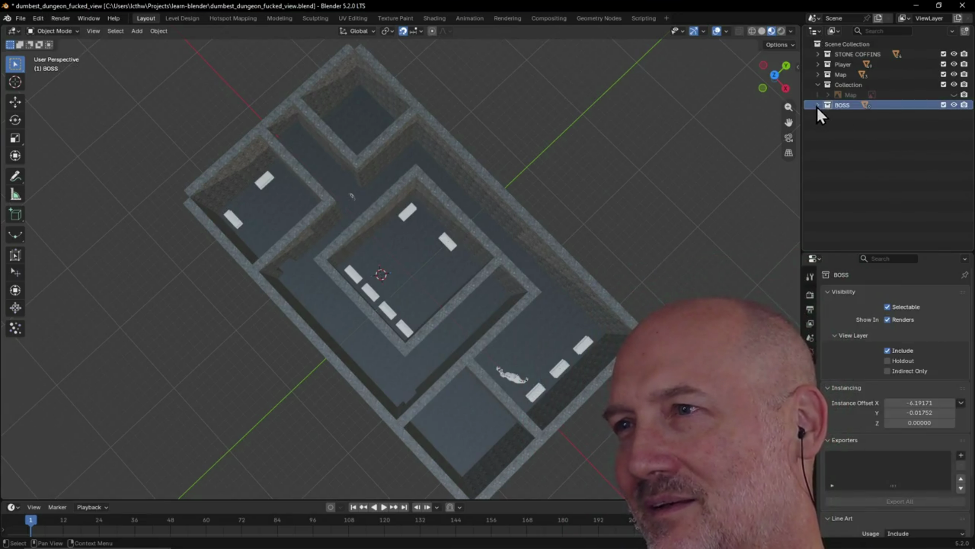
Delete the BOSS collection and the leftover pelvis object with its children.
left_click(817, 106)
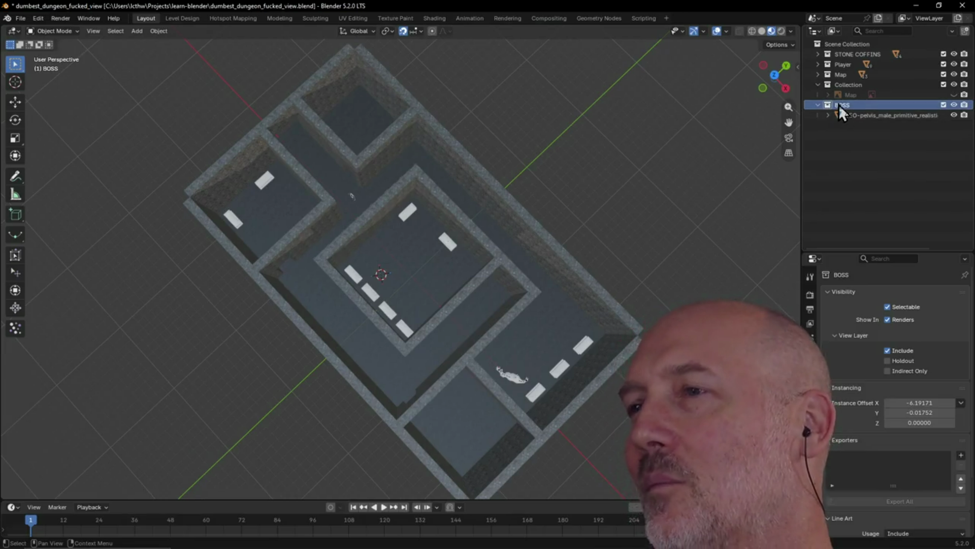
right_click(839, 104)
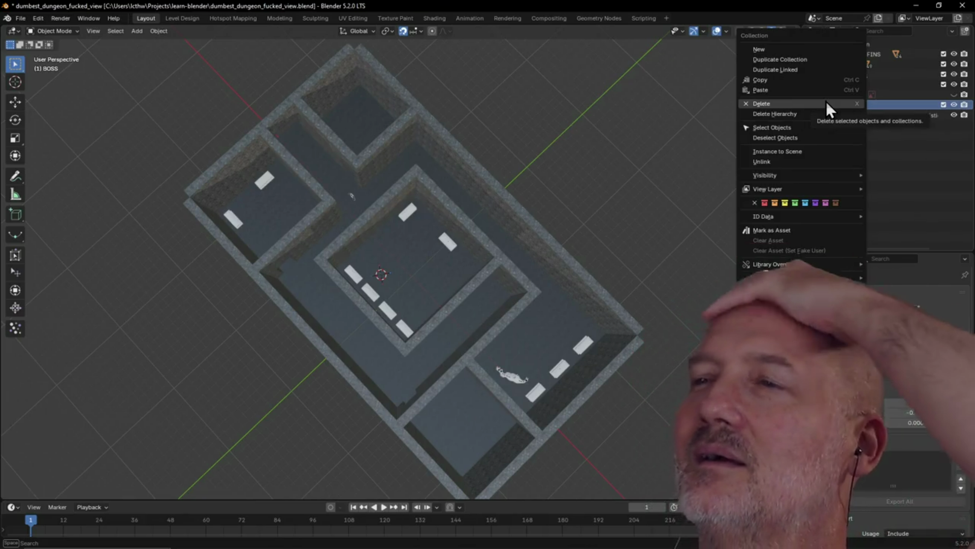
left_click(826, 103)
left_click(844, 106)
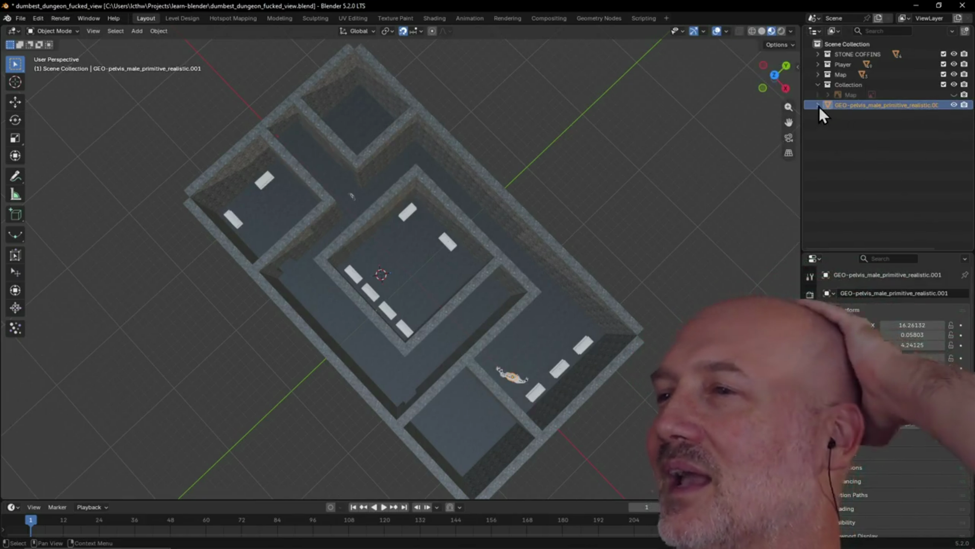
right_click(827, 107)
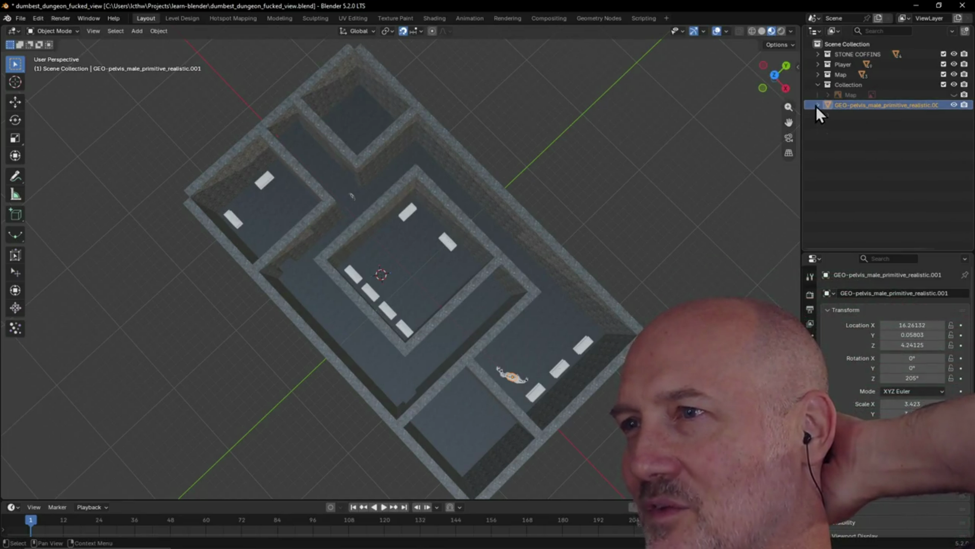
left_click(818, 105)
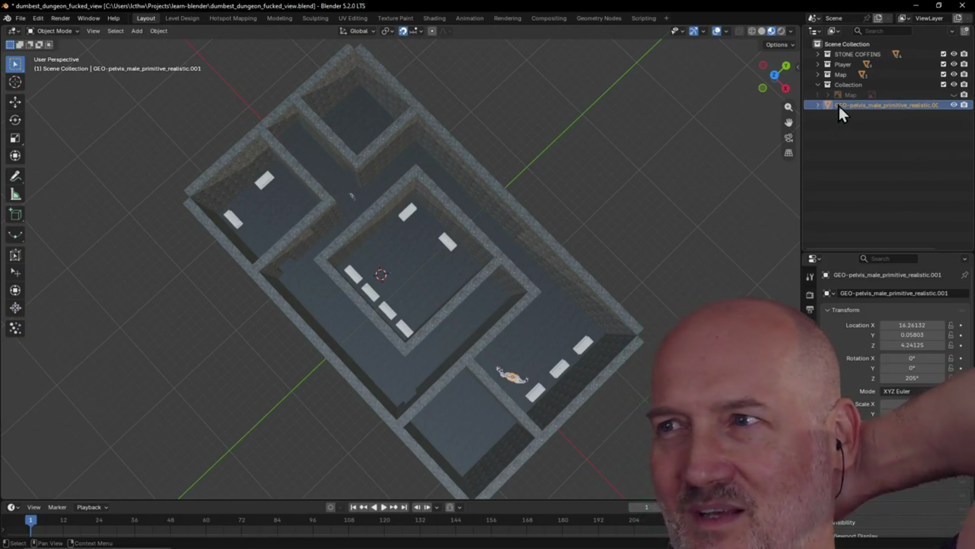
right_click(839, 105)
left_click(830, 106)
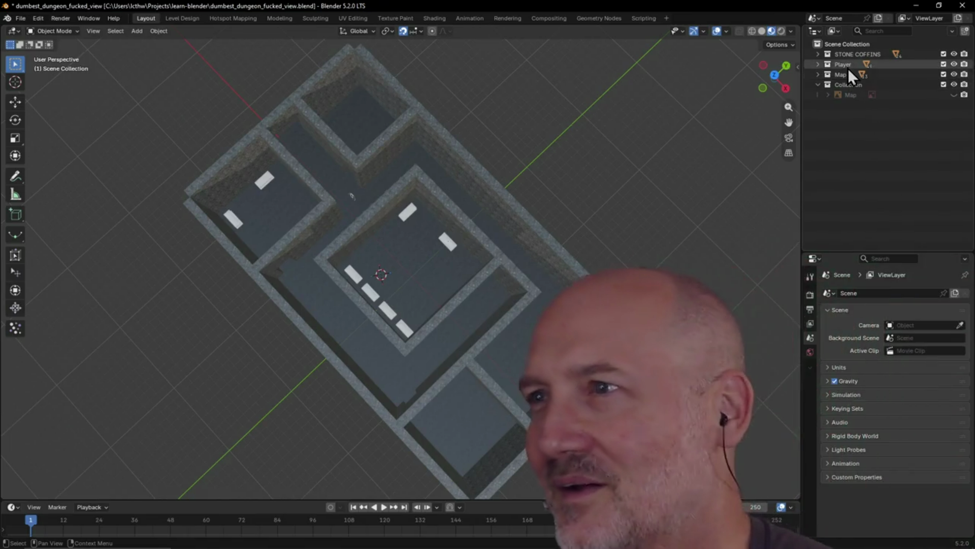
Delete the Player and STONE COFFINS collections with their hierarchies.
left_click(843, 64)
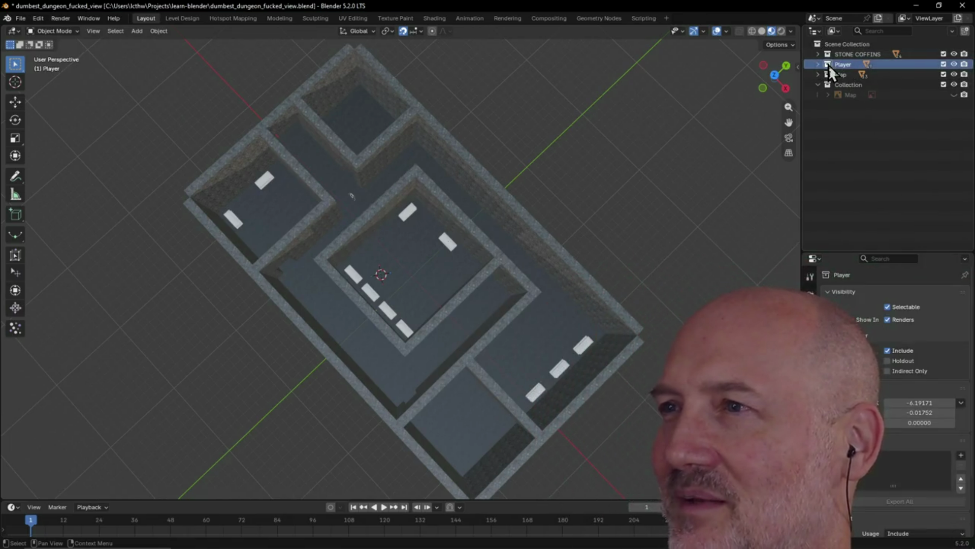
right_click(832, 70)
left_click(803, 104)
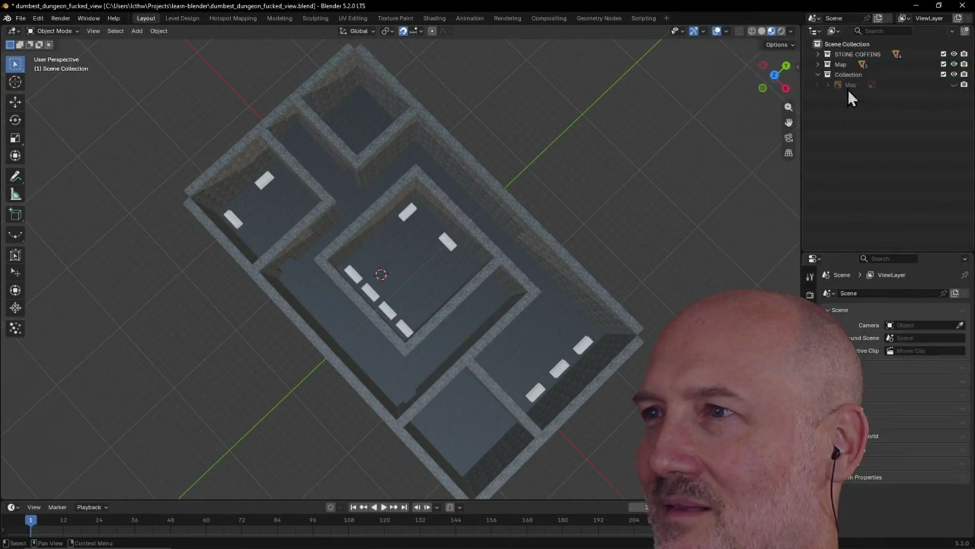
left_click(844, 55)
right_click(838, 61)
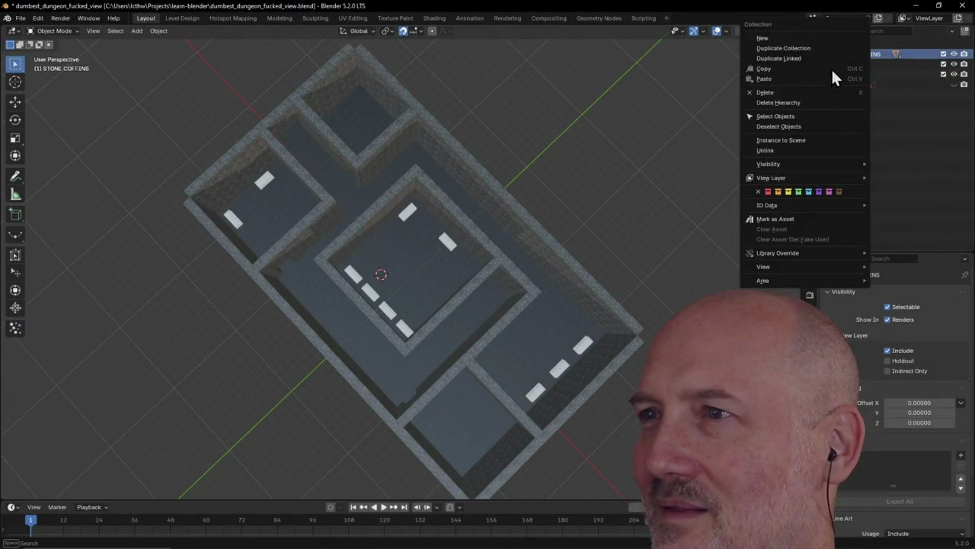
left_click(812, 104)
Undo an accidental Map deletion, delete the extra Collection, and save the stripped-down file.
left_click(840, 55)
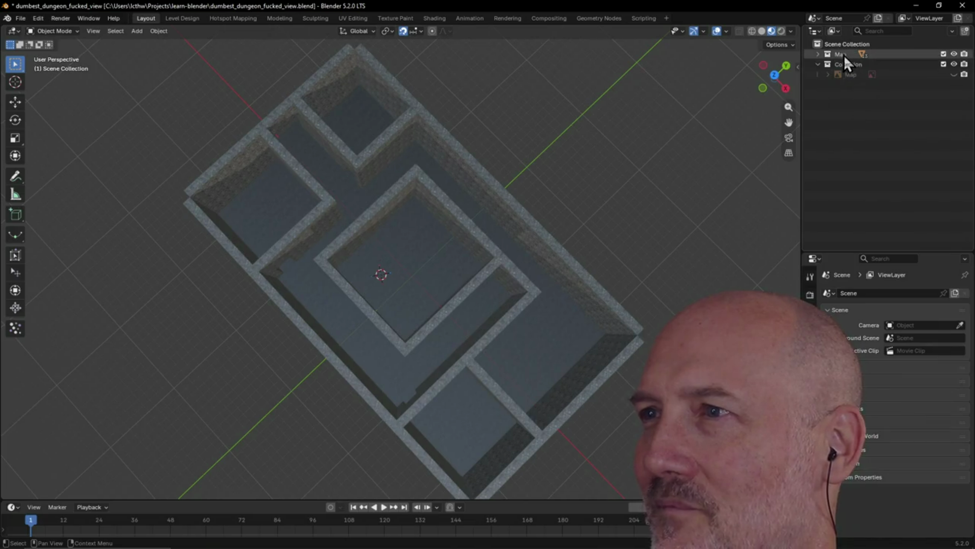
right_click(832, 66)
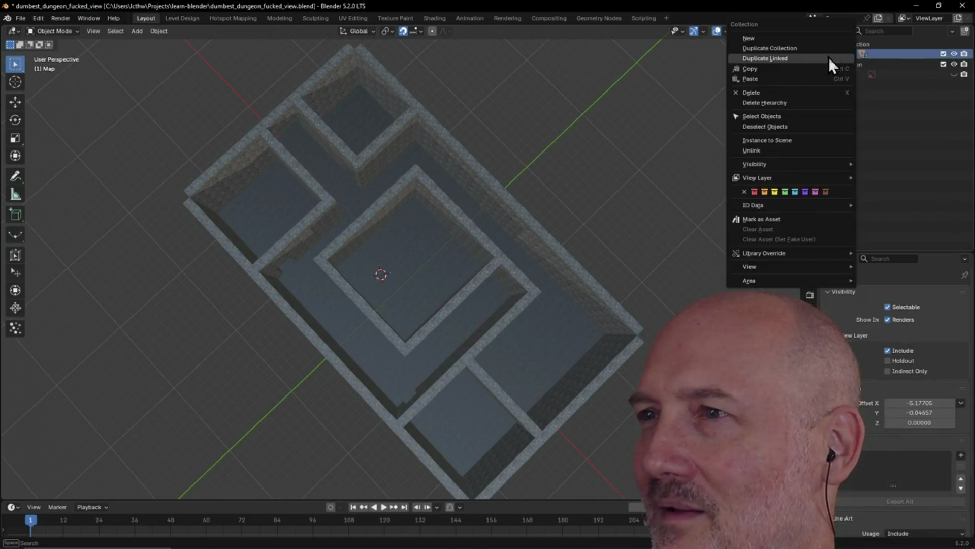
left_click(813, 104)
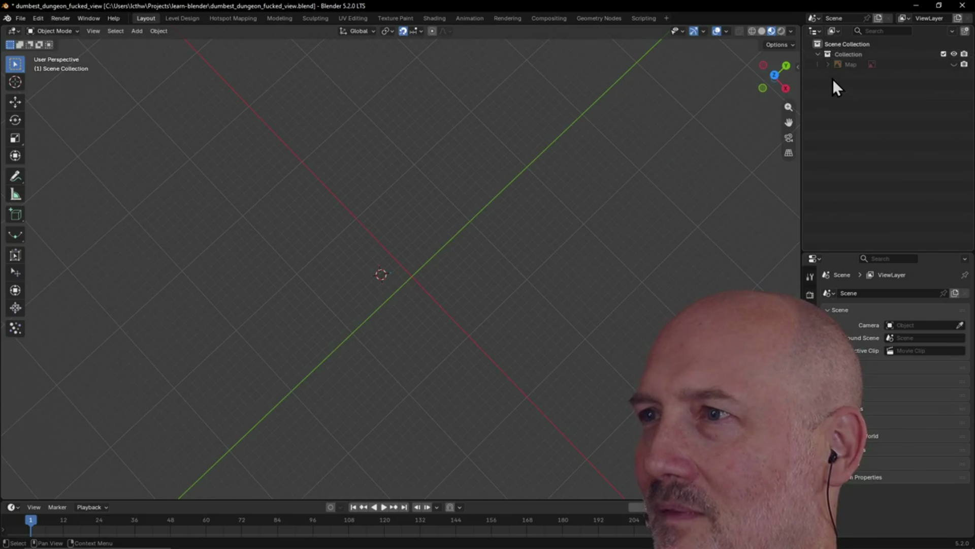
key("ctrl+z")
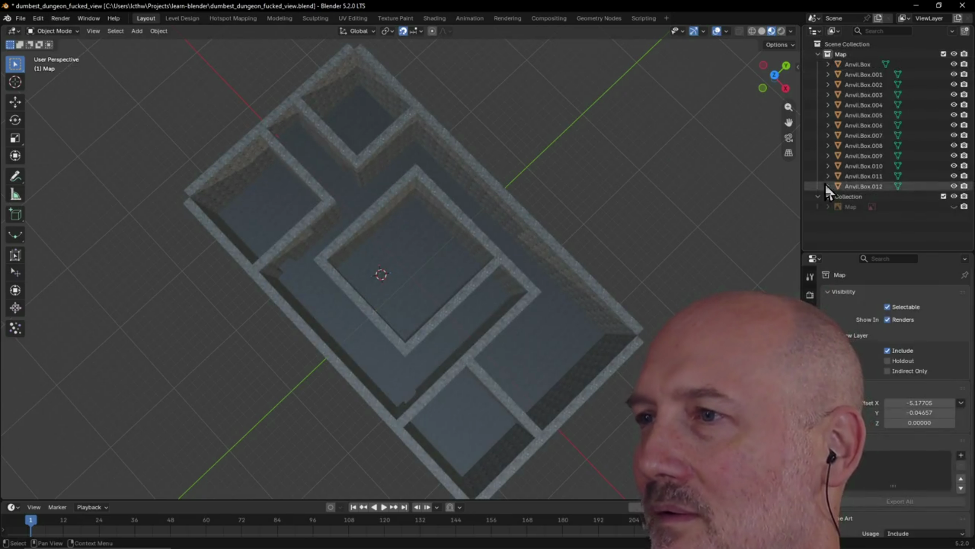
left_click_drag(837, 196, 855, 64)
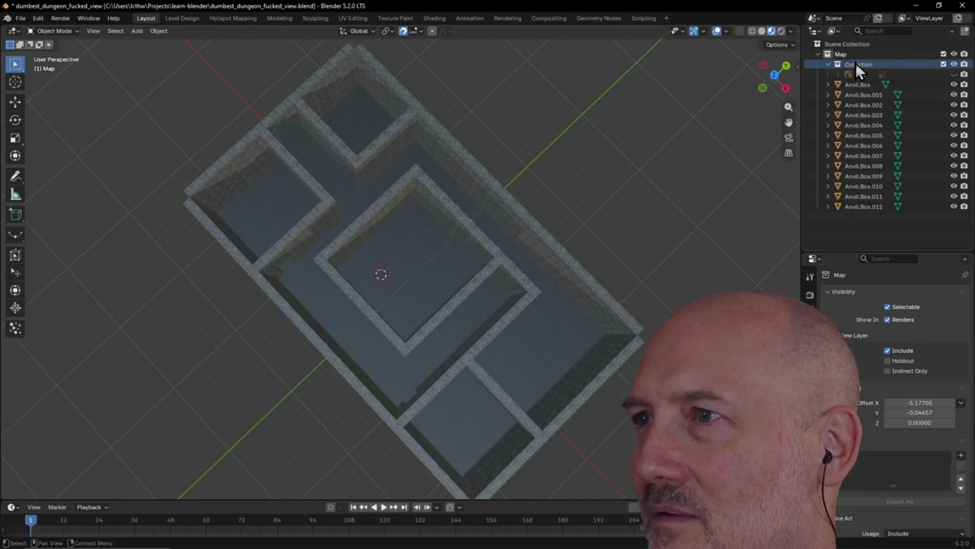
key("ctrl+z")
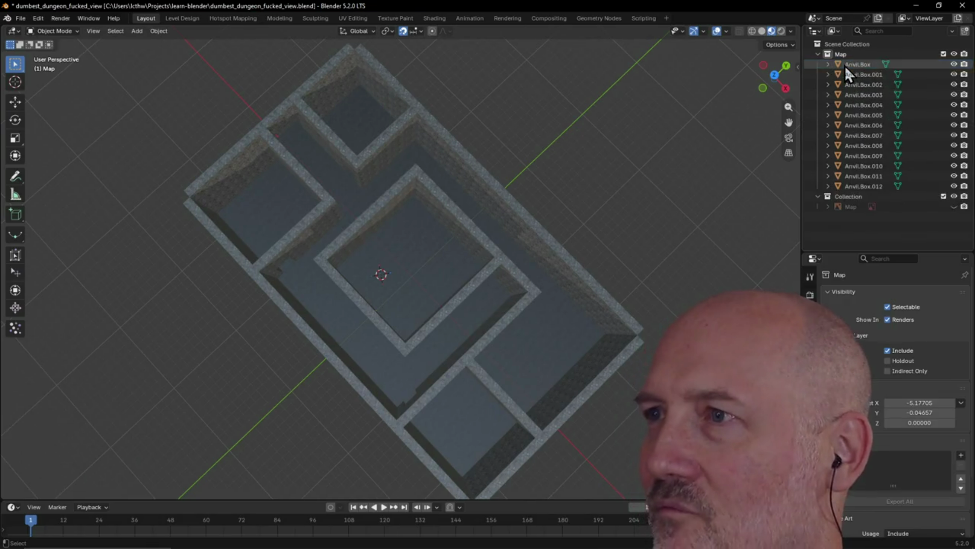
left_click(844, 196)
right_click(843, 195)
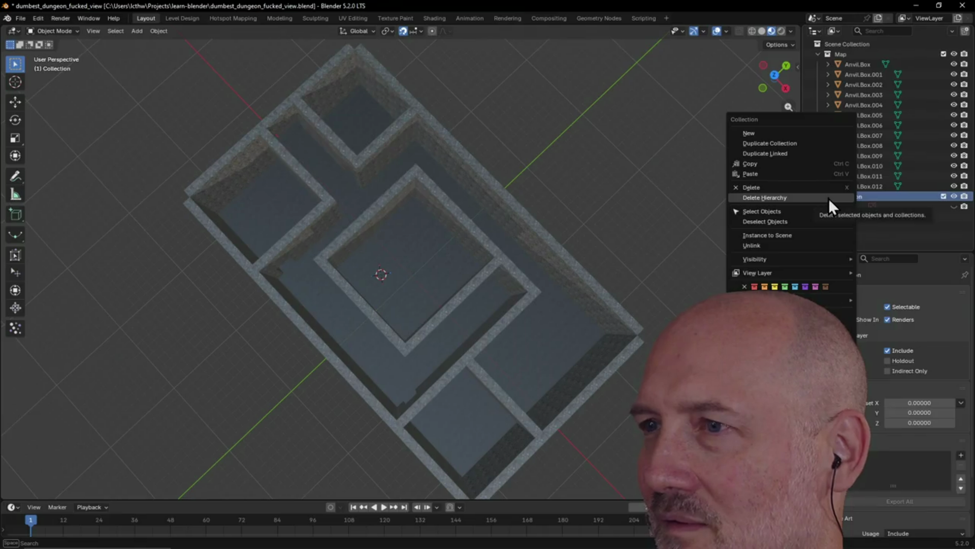
left_click(830, 201)
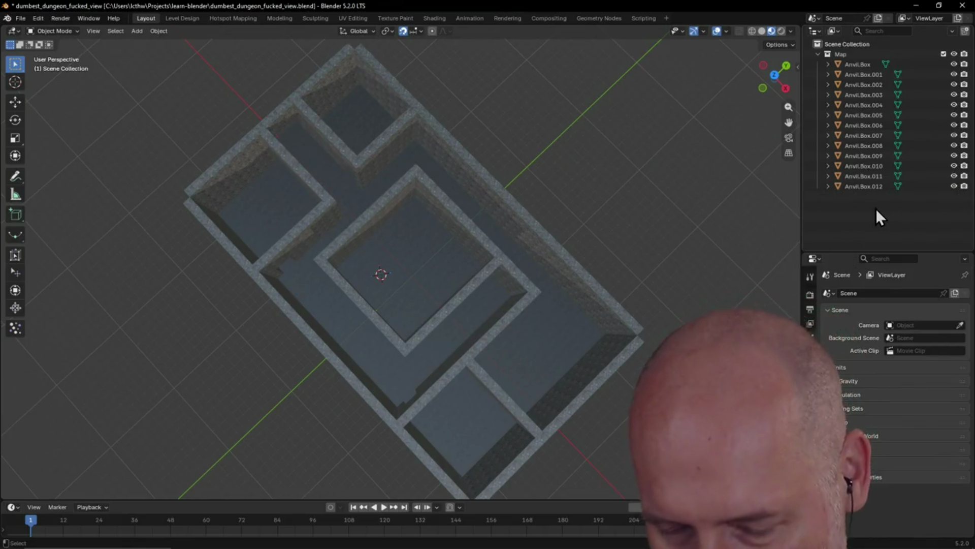
key("ctrl+s")
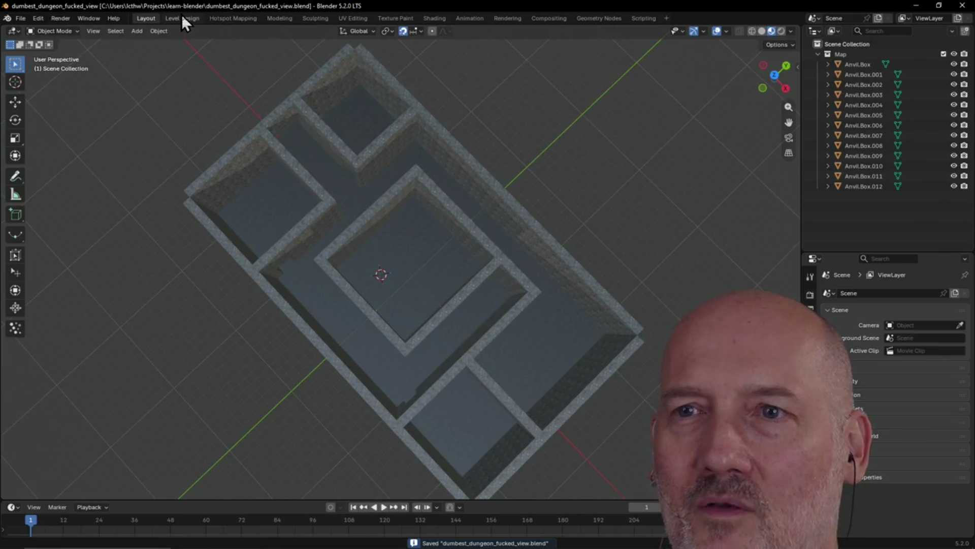
Switch to the Level Design workspace and centre the 13-object map in the top view.
left_click(181, 17)
scroll(347, 229, "up", 2)
scroll(346, 230, "down", 2)
scroll(346, 230, "up", 2)
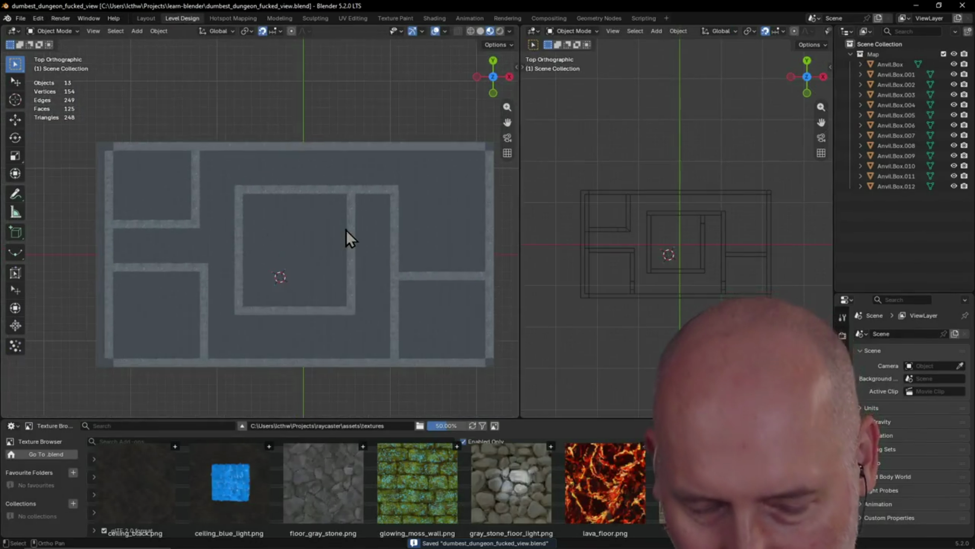
middle_click_drag(346, 229, 348, 219, "shift")
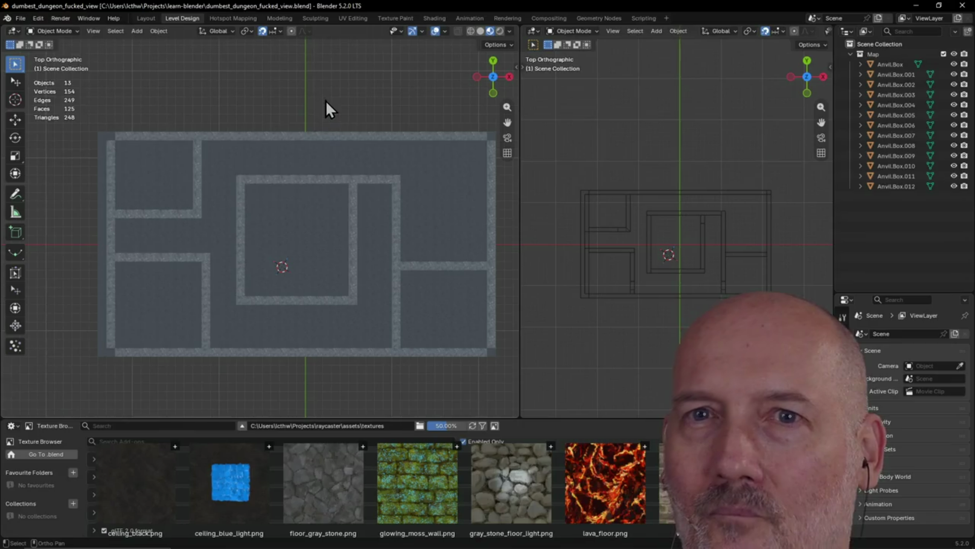
middle_click_drag(258, 115, 244, 125, "shift")
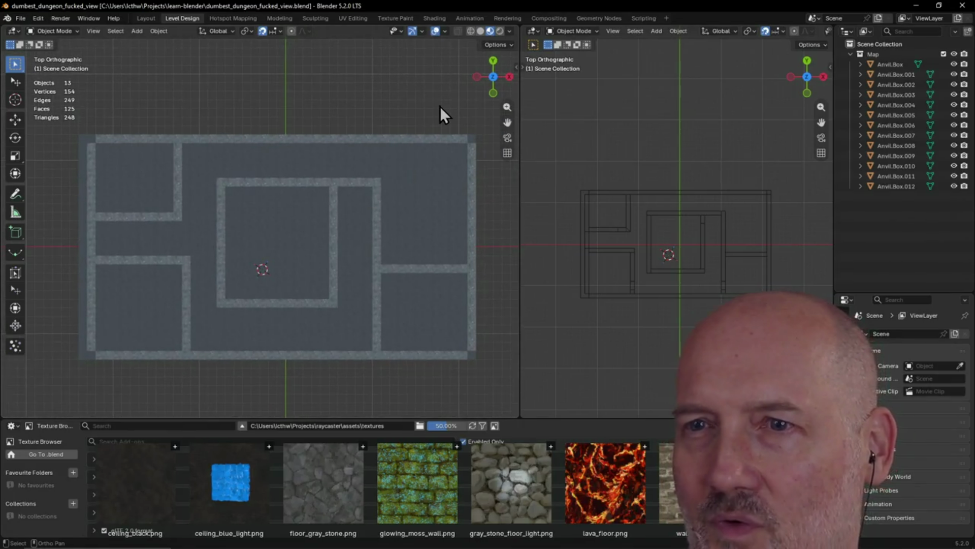
left_click(413, 215)
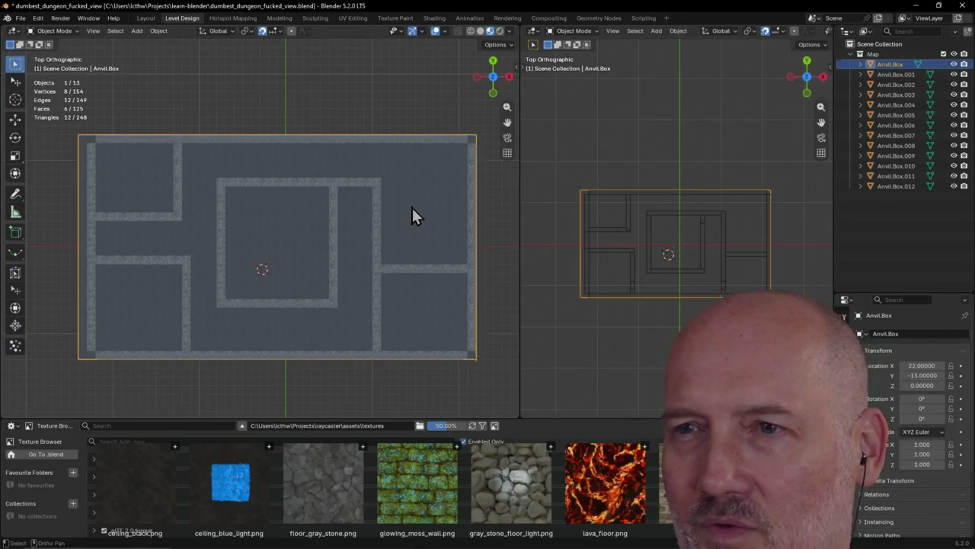
left_click(253, 91)
mouse_move(248, 91)
middle_mouse_down("shift")
mouse_move(266, 89)
mouse_move(226, 124)
middle_mouse_up("shift")
scroll(374, 194, "up", 1)
scroll(374, 193, "down", 2)
mouse_move(374, 194)
middle_mouse_down("shift")
mouse_move(396, 182)
mouse_move(376, 188)
middle_mouse_up("shift")
scroll(396, 183, "up", 1)
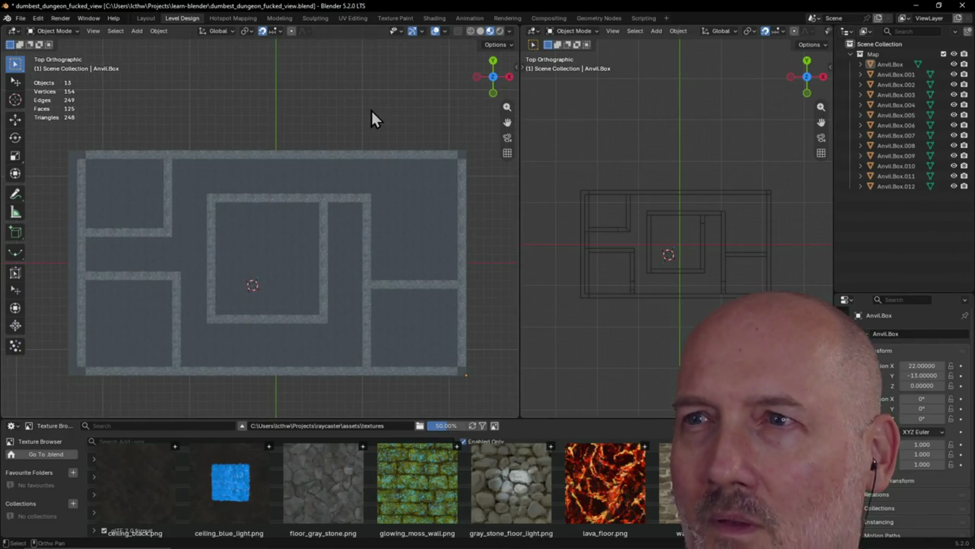
right_click(329, 173)
Repeatedly bring up and dismiss the object context menu over the wall layout.
right_click(309, 102)
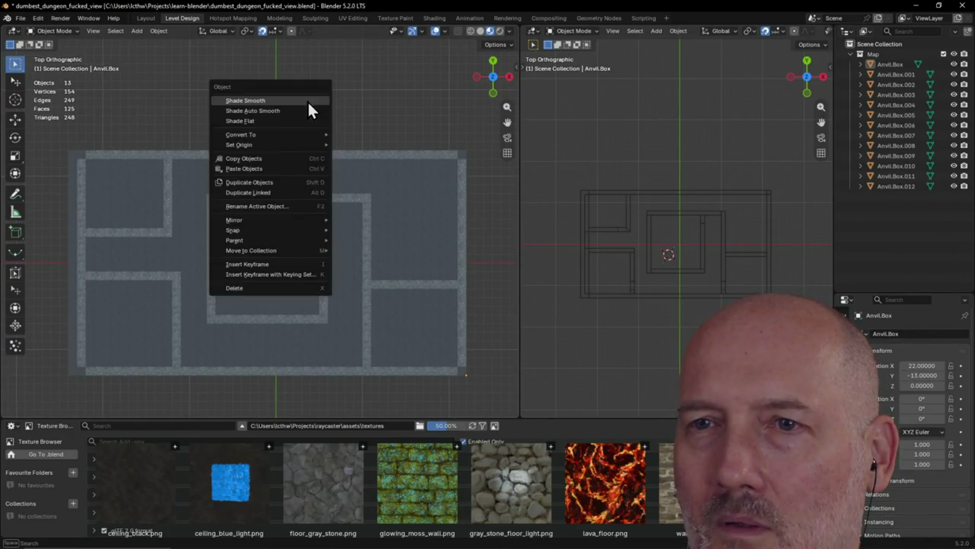
right_click(374, 102)
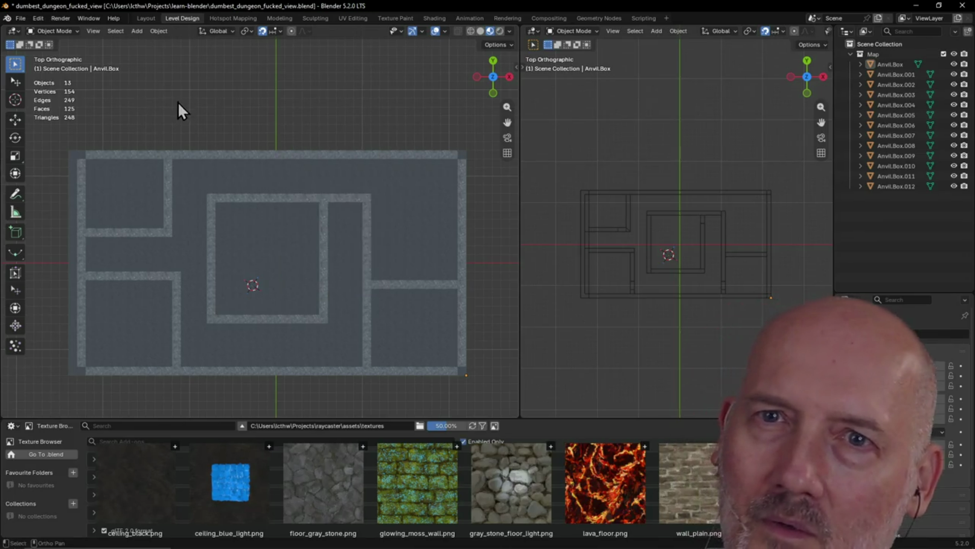
right_click(267, 98)
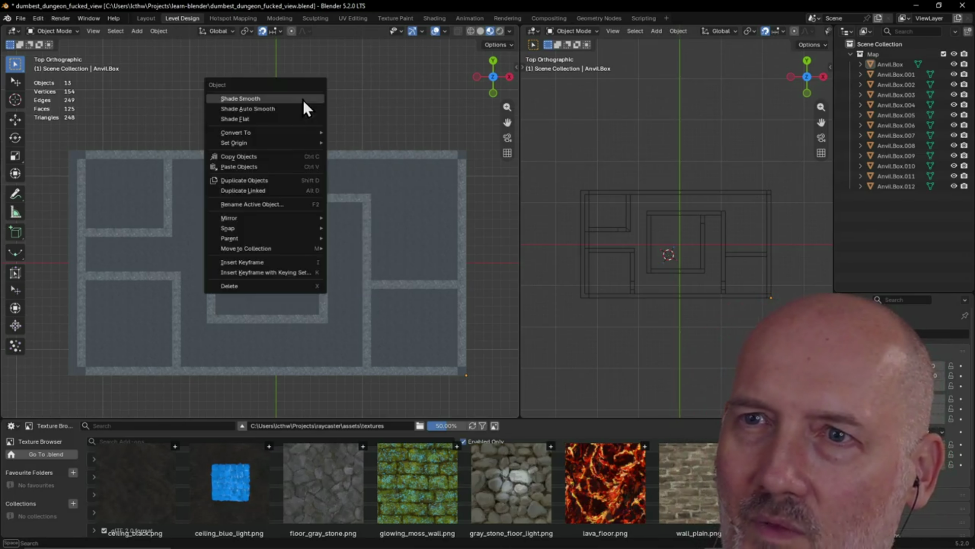
left_click(388, 123)
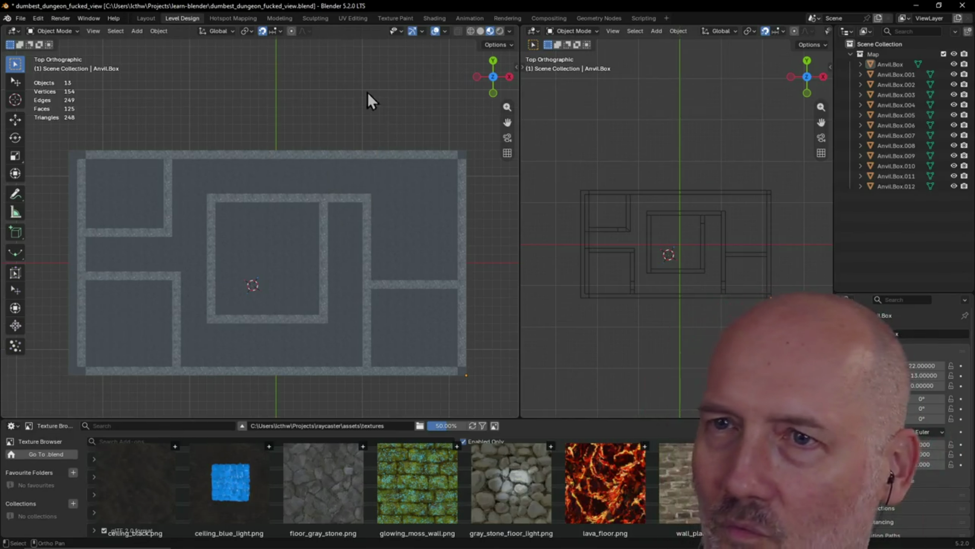
right_click(351, 124)
left_click(167, 94)
right_click(248, 178)
left_click(425, 199)
right_click(423, 231)
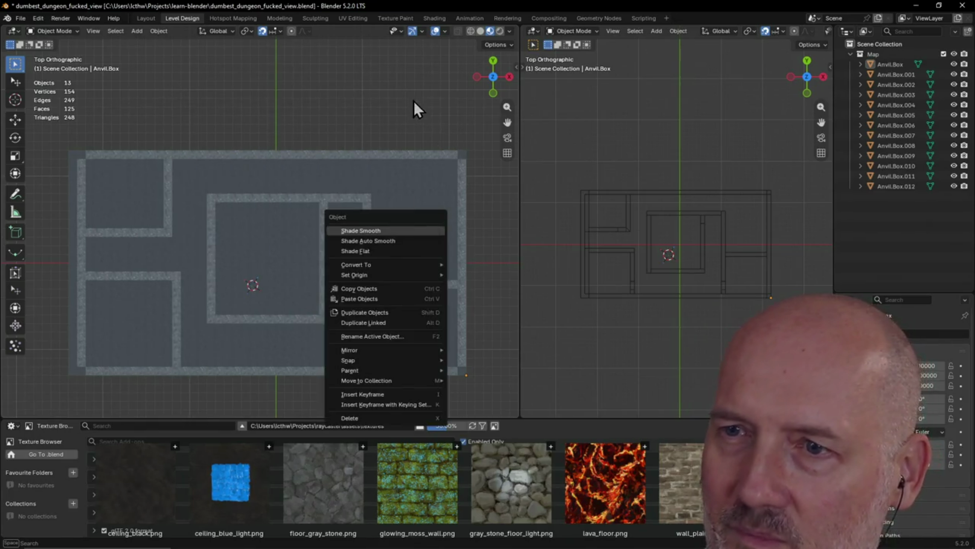
right_click(476, 327)
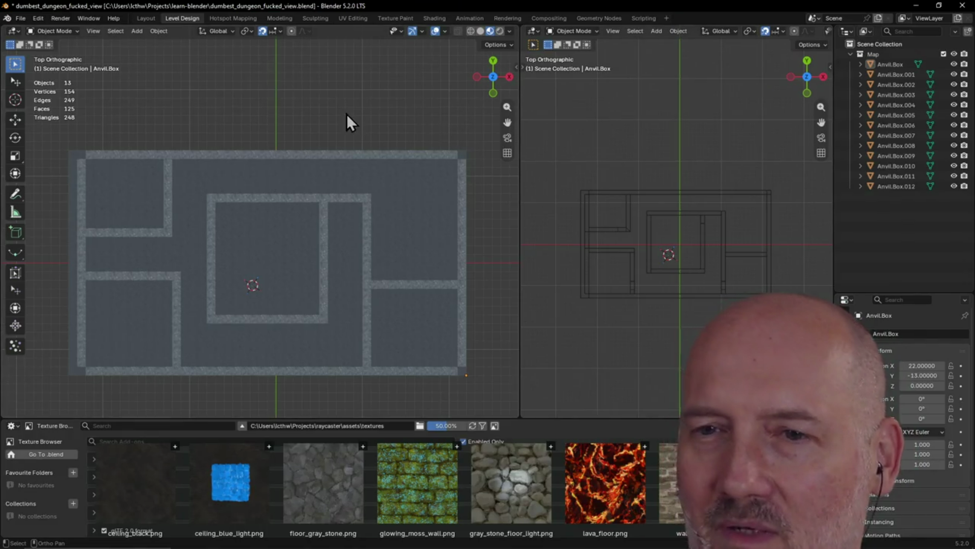
scroll(347, 115, "down", 1)
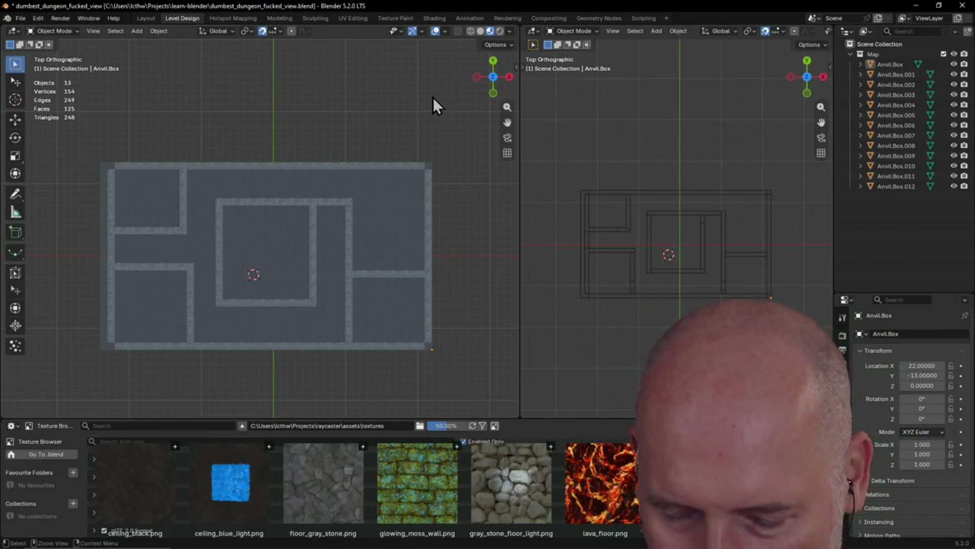
Save the file and collapse the Map collection's box list in the Outliner.
key("ctrl+s")
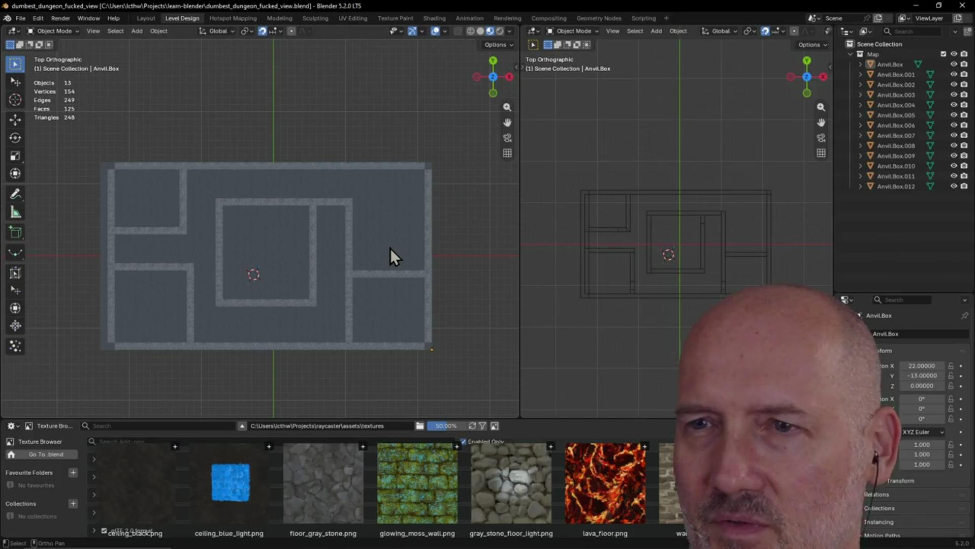
scroll(390, 249, "up", 1)
scroll(390, 248, "up", 1)
scroll(391, 249, "down", 1)
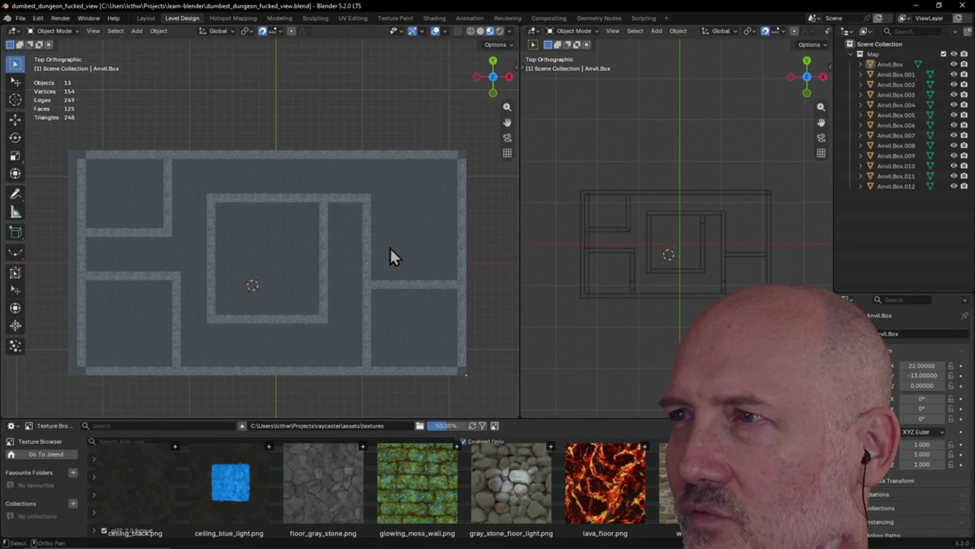
left_click(853, 56)
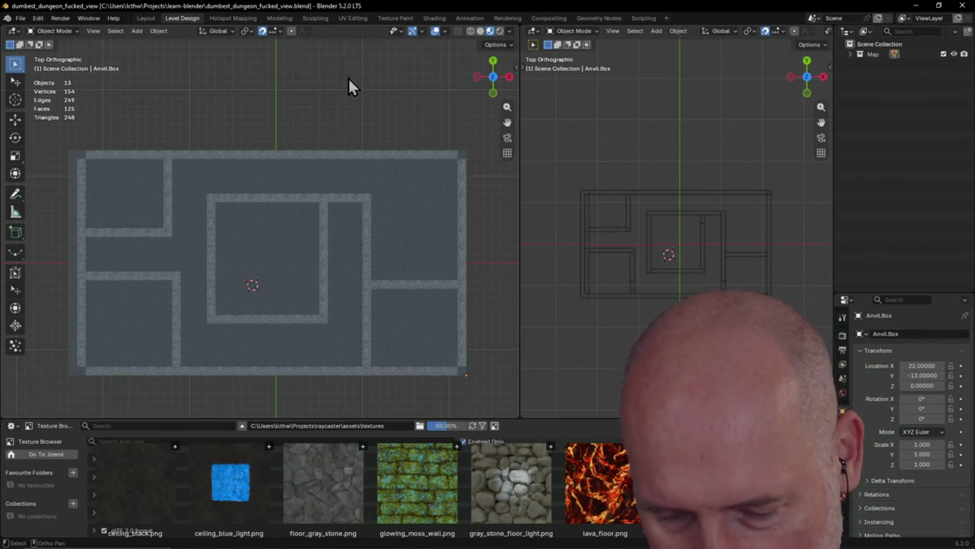
key("ctrl+s")
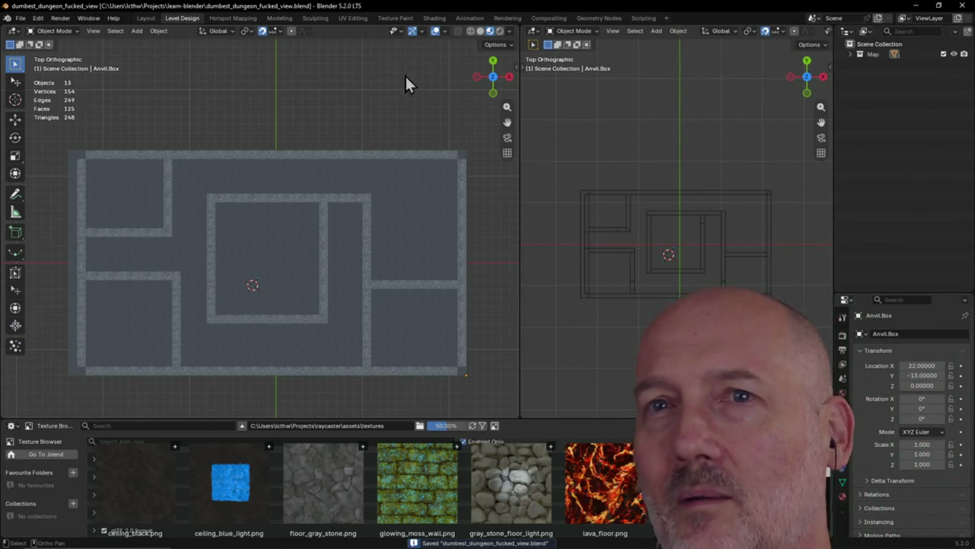
scroll(243, 127, "up", 1)
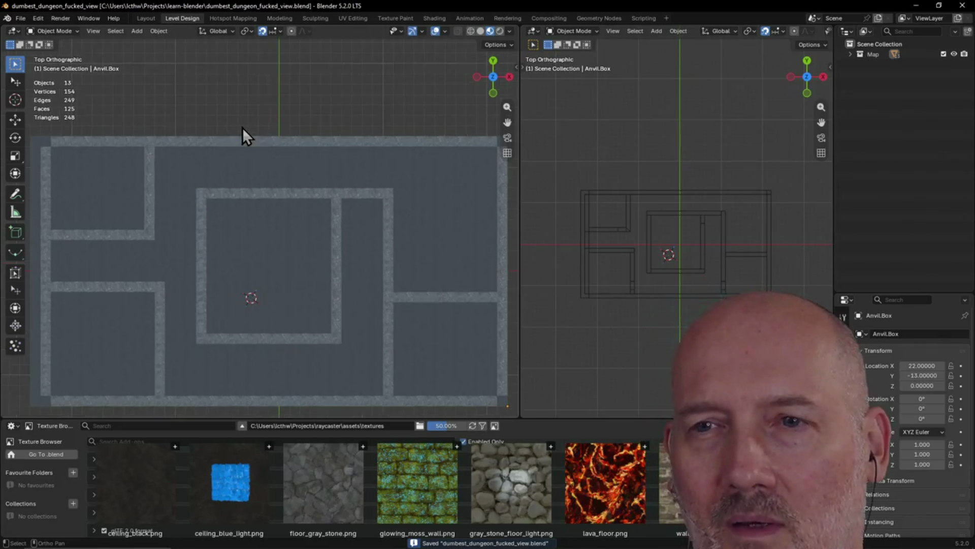
scroll(243, 127, "up", 2)
scroll(242, 127, "up", 1)
scroll(242, 129, "down", 1)
scroll(243, 130, "down", 2)
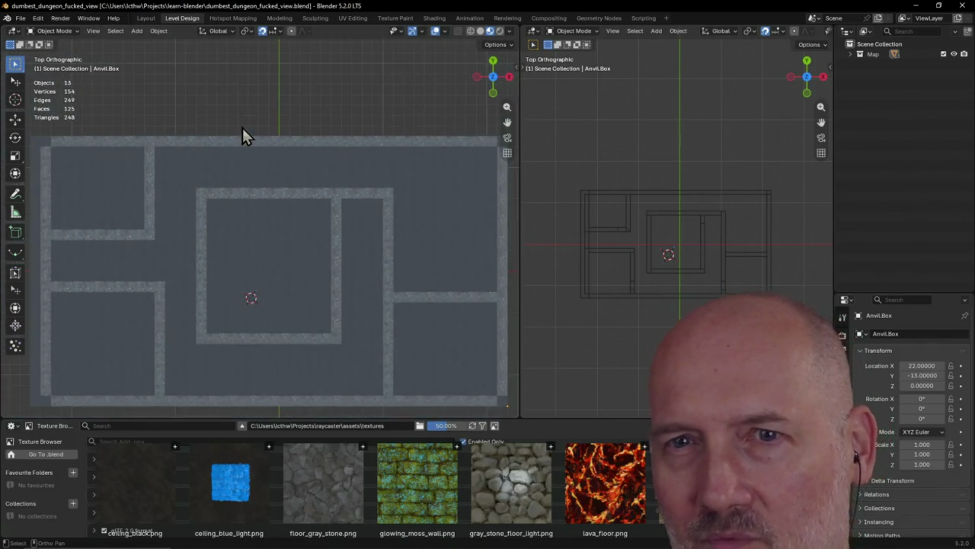
scroll(242, 130, "down", 1)
scroll(243, 128, "up", 1)
mouse_move(285, 122)
middle_mouse_down("shift")
mouse_move(209, 196)
mouse_move(313, 114)
mouse_move(268, 98)
middle_mouse_up("shift")
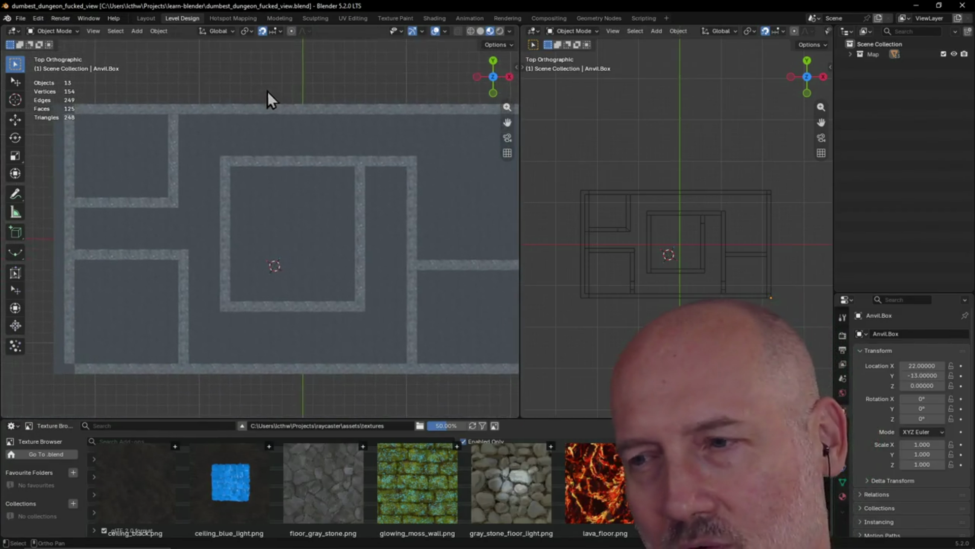
mouse_move(294, 211)
middle_mouse_down("shift")
mouse_move(318, 251)
mouse_move(282, 231)
middle_mouse_up("shift")
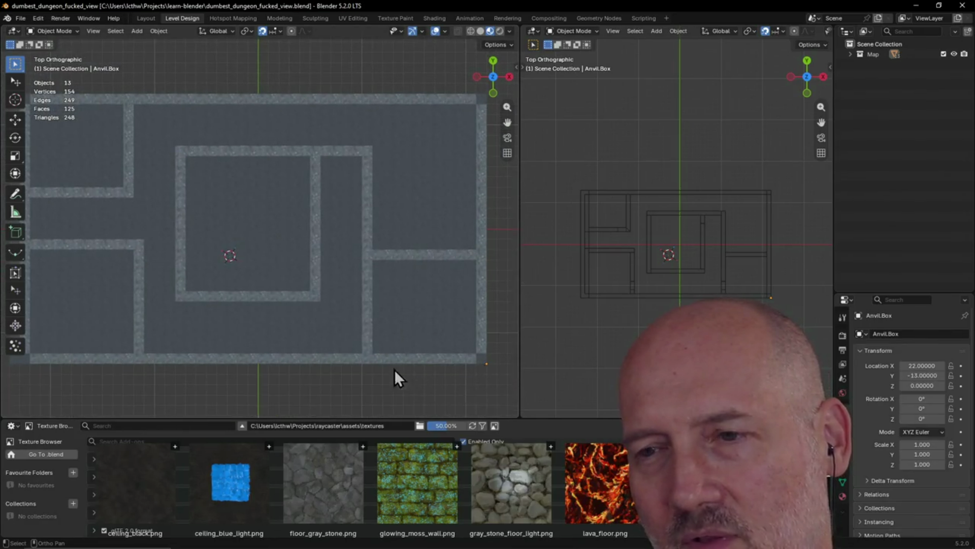
scroll(421, 360, "down", 1)
scroll(254, 311, "down", 1)
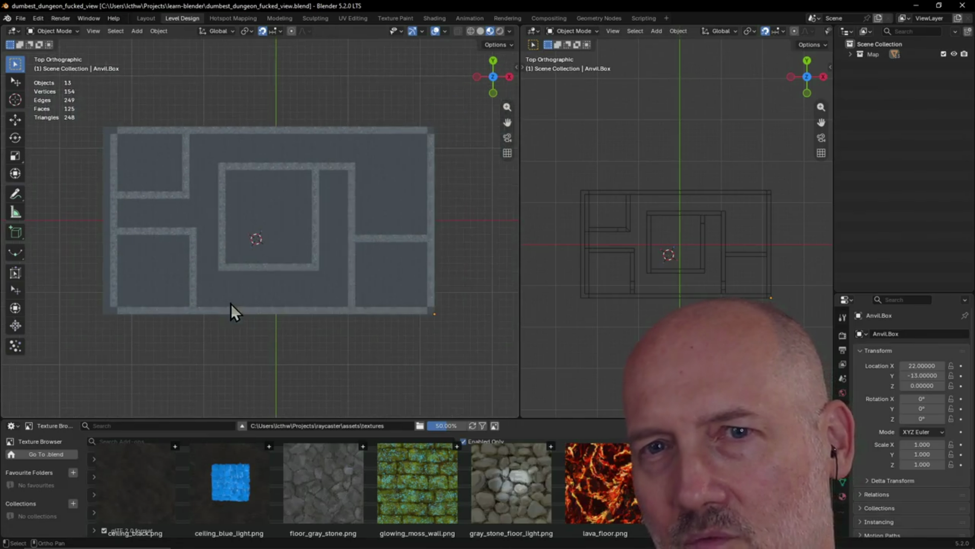
scroll(231, 308, "up", 1)
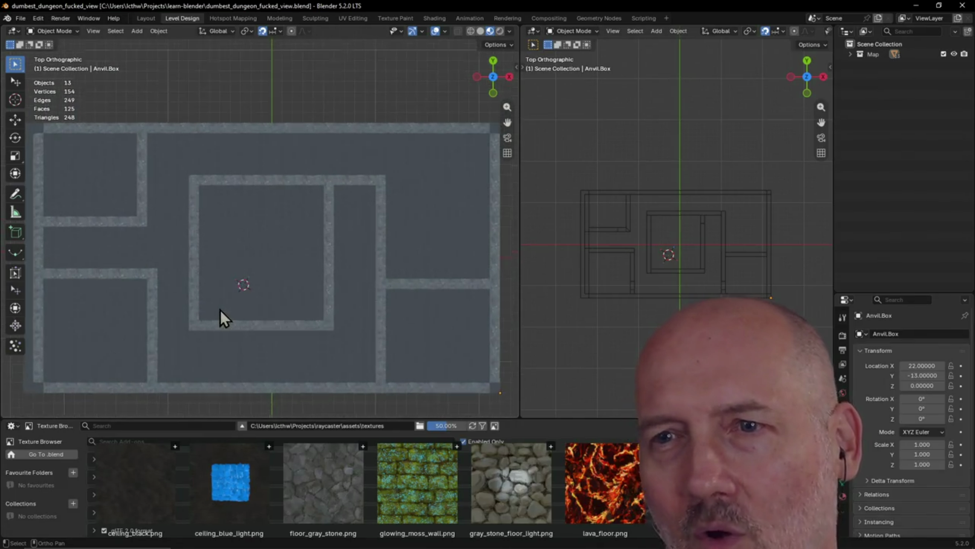
middle_click_drag(221, 310, 206, 302, "shift")
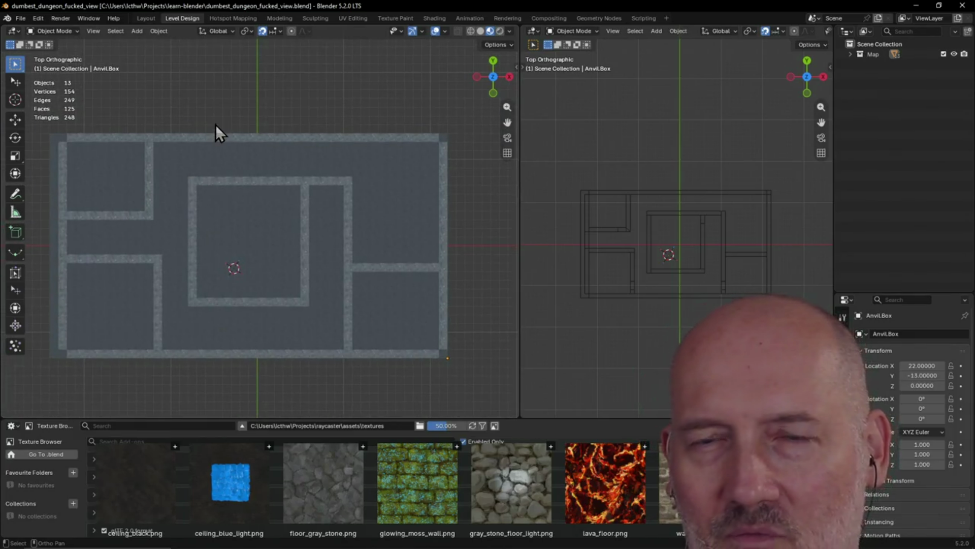
scroll(216, 124, "up", 1)
mouse_move(215, 125)
middle_mouse_down("shift")
mouse_move(252, 126)
mouse_move(244, 158)
mouse_move(257, 145)
middle_mouse_up("shift")
scroll(237, 134, "down", 1)
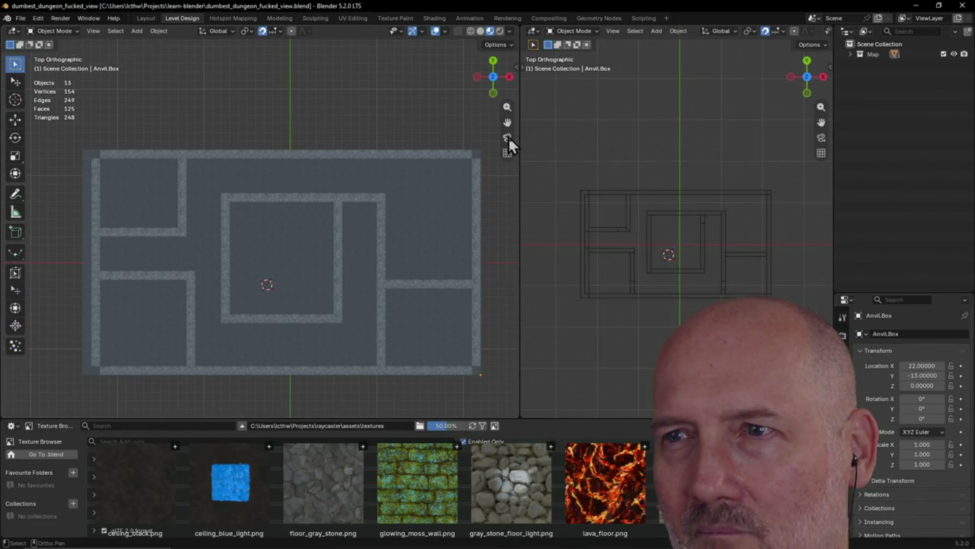
left_click(508, 152)
Toggle the viewport to perspective and orbit to an angled view of the whole dungeon.
mouse_move(446, 144)
middle_mouse_down()
mouse_move(385, 130)
mouse_move(499, 158)
middle_mouse_up()
left_click(509, 153)
scroll(409, 182, "down", 2)
middle_click_drag(409, 182, 444, 174, "shift")
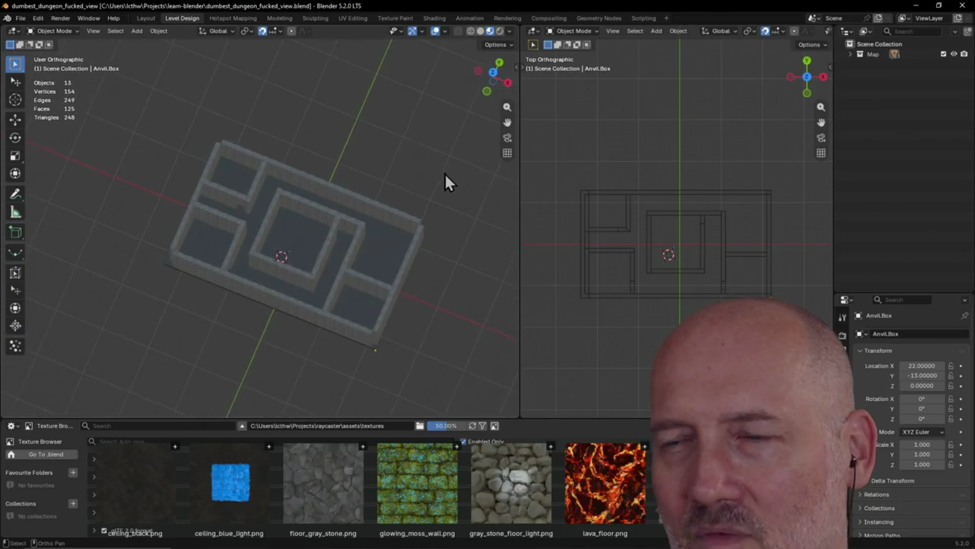
left_click(508, 152)
scroll(362, 158, "up", 5)
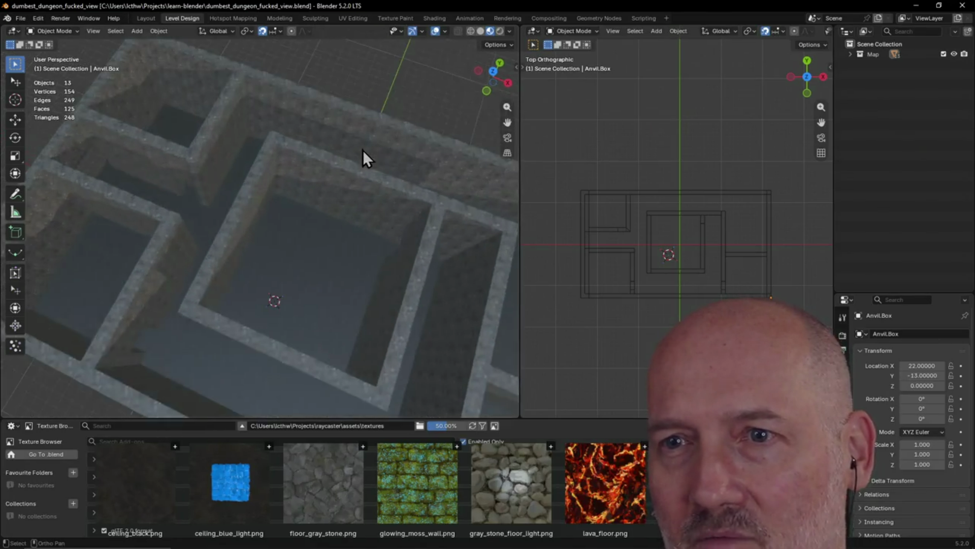
scroll(363, 149, "down", 3)
middle_click_drag(363, 150, 427, 96)
scroll(341, 93, "down", 4)
mouse_move(331, 118)
middle_mouse_down()
mouse_move(267, 150)
mouse_move(263, 172)
mouse_move(325, 134)
mouse_move(277, 174)
mouse_move(343, 159)
mouse_move(268, 235)
middle_mouse_up()
scroll(276, 174, "up", 2)
scroll(277, 174, "down", 2)
scroll(288, 160, "up", 3)
Orbit to look down into the rooms at a steeper perspective angle, then bring up the File menu.
mouse_move(287, 160)
middle_mouse_down()
mouse_move(302, 122)
mouse_move(348, 111)
middle_mouse_up()
scroll(321, 115, "down", 2)
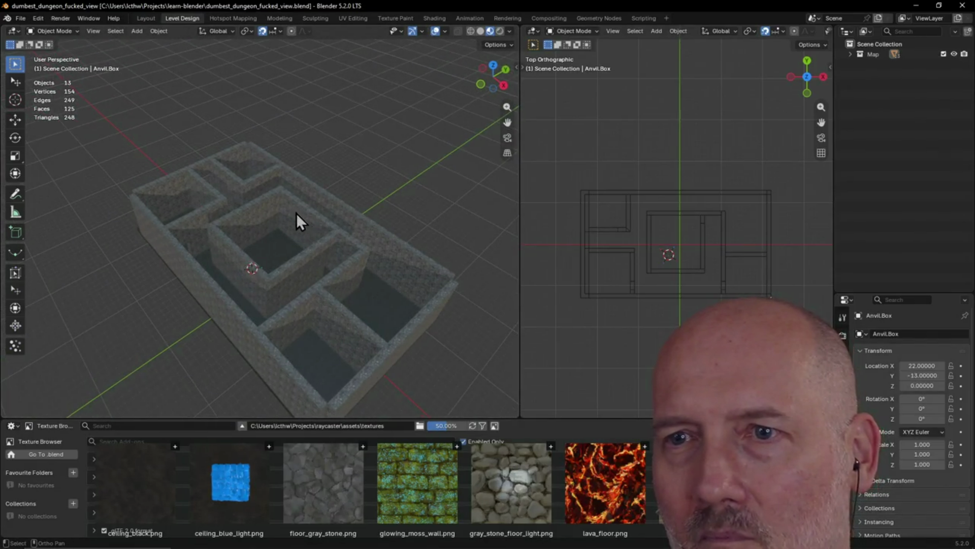
middle_click_drag(295, 212, 305, 193)
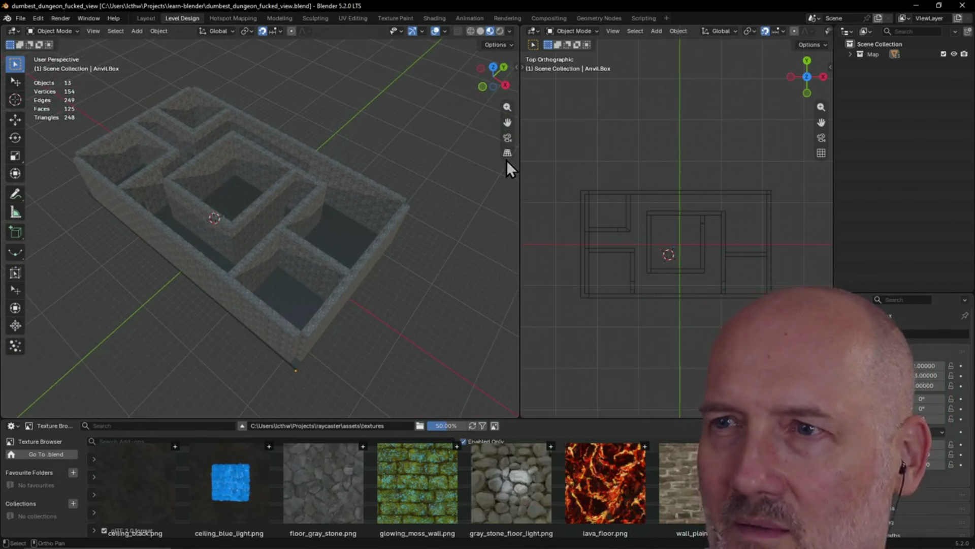
left_click(507, 154)
scroll(393, 195, "up", 3)
left_click(507, 153)
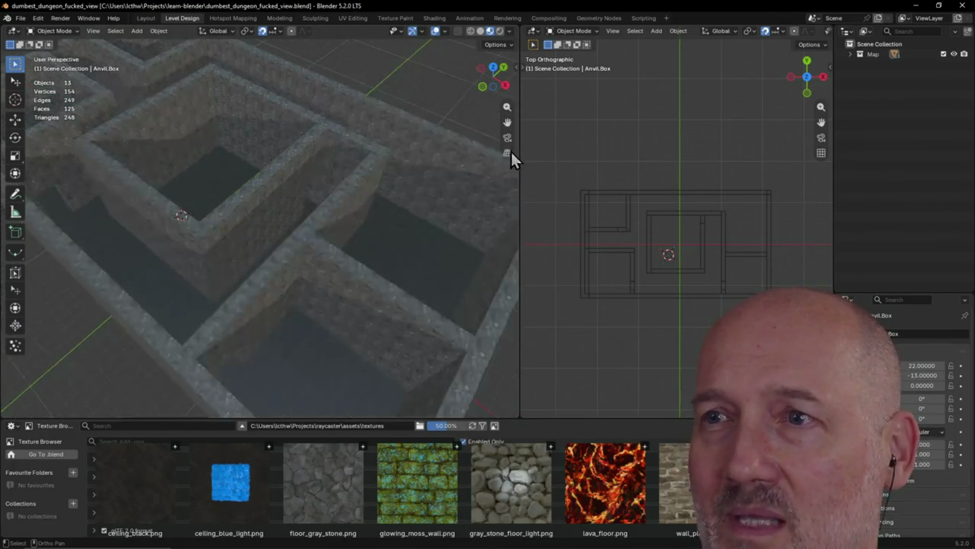
mouse_move(351, 172)
middle_mouse_down()
mouse_move(451, 157)
mouse_move(357, 183)
middle_mouse_up()
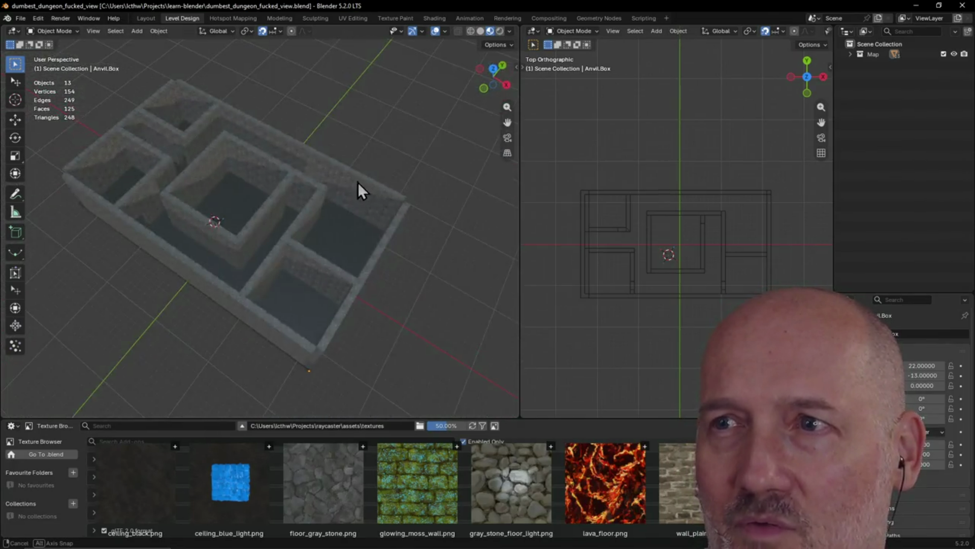
left_click(16, 20)
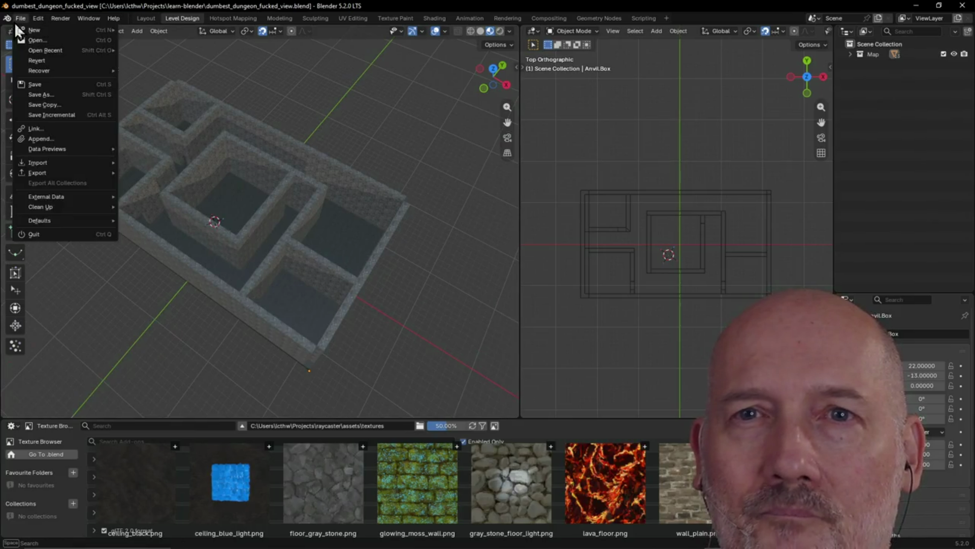
Revert the dungeon copy to its last saved state, restoring the top-down wall layout.
left_click(57, 61)
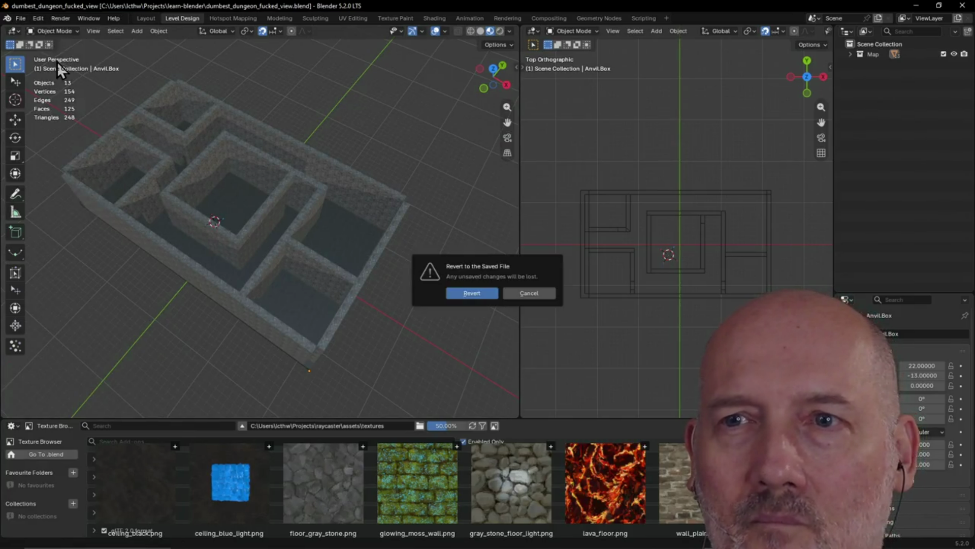
left_click(471, 296)
scroll(388, 274, "up", 1)
scroll(305, 241, "down", 3)
mouse_move(304, 241)
middle_mouse_down("shift")
mouse_move(327, 215)
mouse_move(305, 225)
middle_mouse_up("shift")
scroll(323, 225, "up", 2)
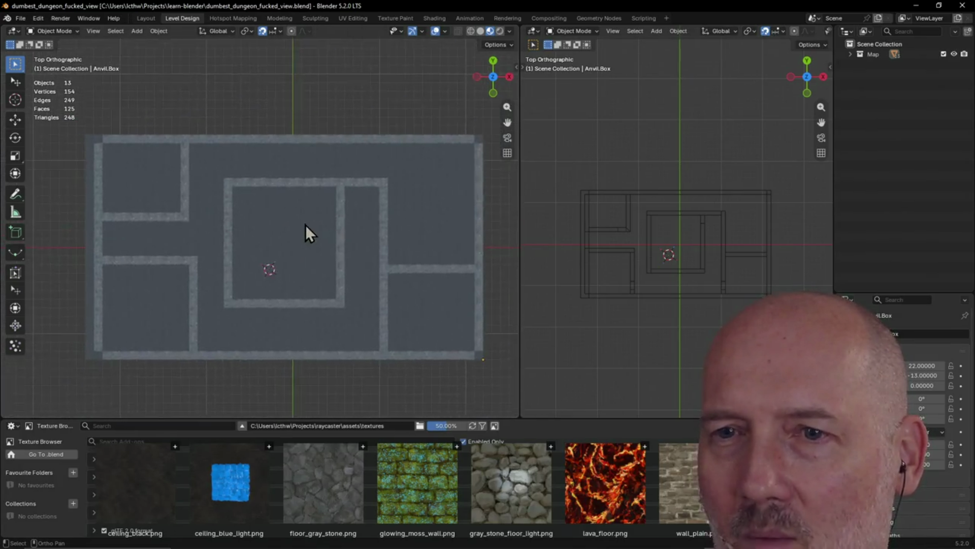
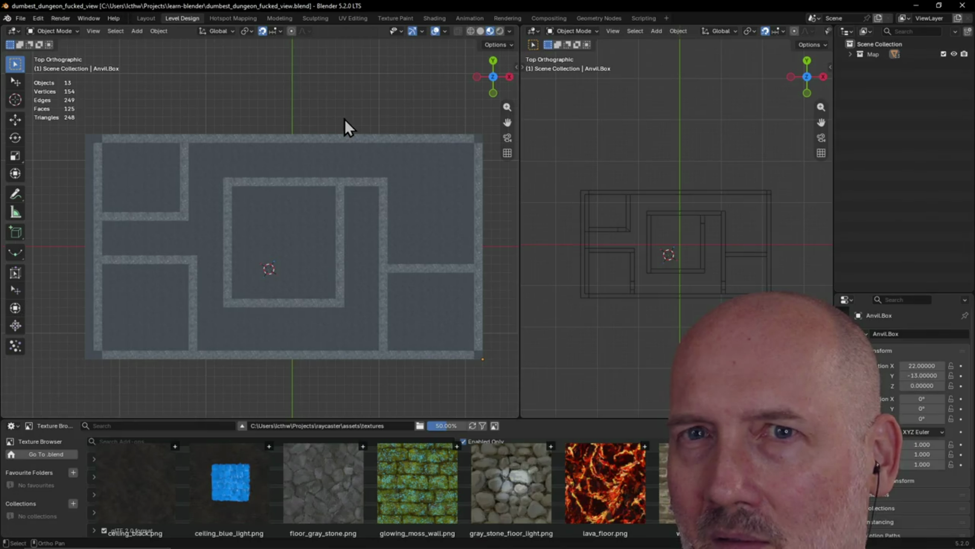
Orbit the dungeon in perspective, snap to Top view and pan across the map.
left_click(506, 157)
mouse_move(339, 151)
middle_mouse_down()
mouse_move(339, 110)
mouse_move(275, 84)
mouse_move(281, 93)
mouse_move(376, 74)
mouse_move(361, 116)
mouse_move(302, 122)
mouse_move(355, 120)
middle_mouse_up()
middle_click_drag(398, 145, 247, 105)
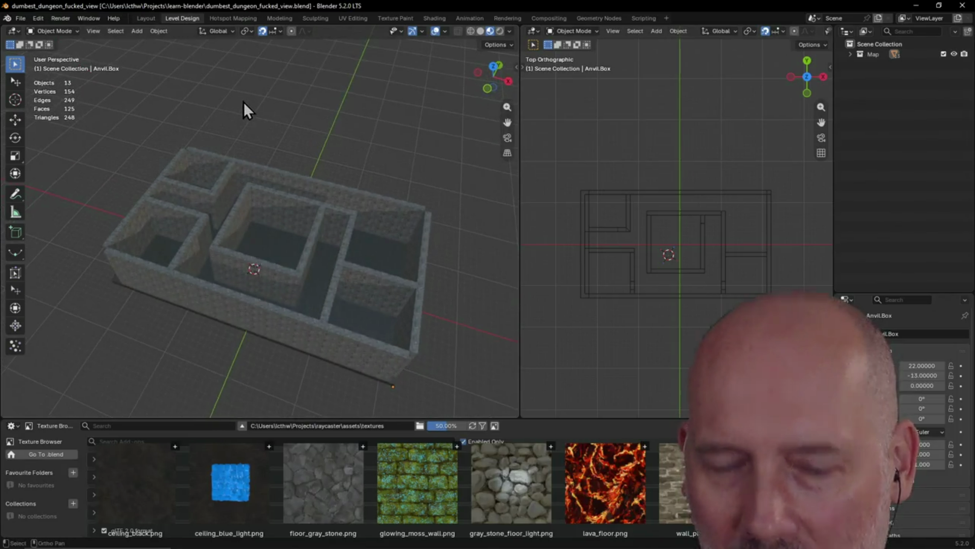
key("grave")
left_click(250, 48)
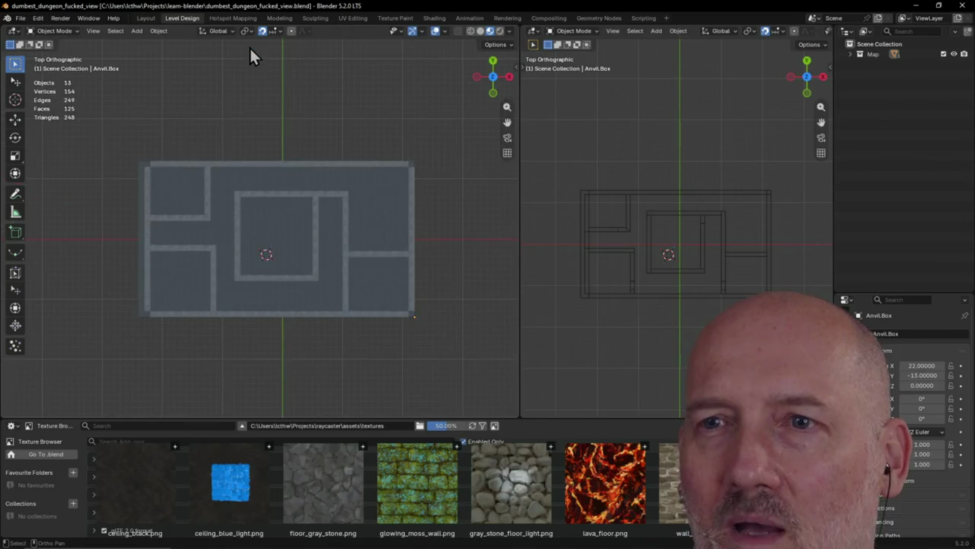
scroll(300, 107, "up", 2)
middle_click_drag(300, 107, 300, 112, "shift")
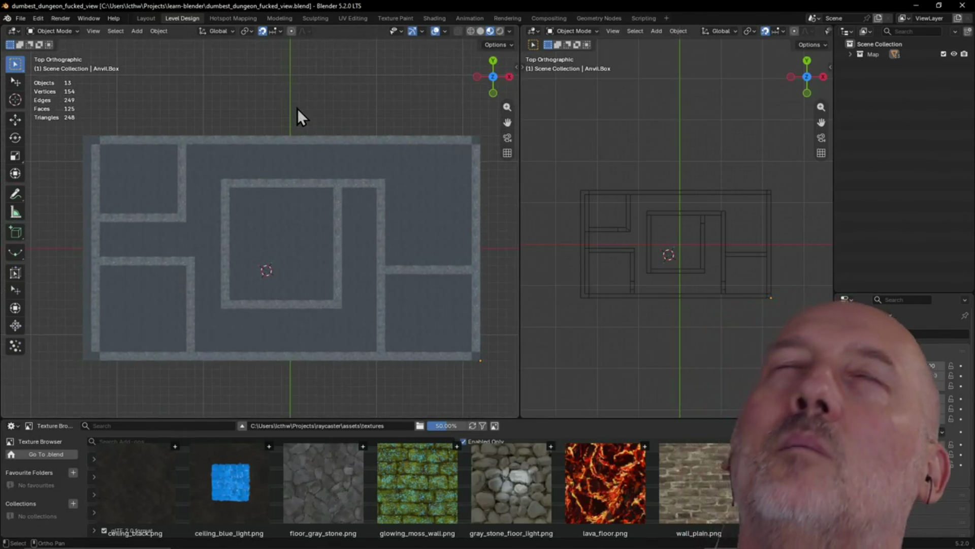
mouse_move(362, 206)
middle_mouse_down("shift")
mouse_move(321, 150)
mouse_move(357, 190)
middle_mouse_up("shift")
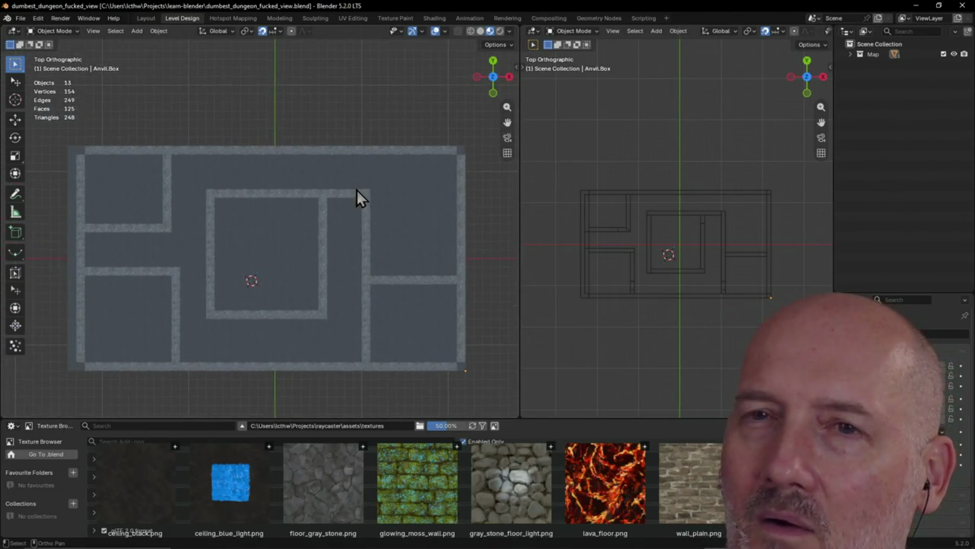
scroll(271, 127, "up", 2)
scroll(334, 109, "down", 2)
mouse_move(334, 109)
middle_mouse_down("shift")
mouse_move(248, 119)
mouse_move(273, 105)
mouse_move(286, 79)
mouse_move(290, 146)
mouse_move(303, 126)
mouse_move(295, 101)
middle_mouse_up("shift")
Check the dungeon from Top in the Layout workspace, then return to Level Design.
mouse_move(507, 154)
middle_mouse_down()
mouse_move(293, 110)
mouse_move(291, 412)
mouse_move(294, 127)
mouse_move(173, 69)
middle_mouse_up()
left_click(152, 17)
mouse_move(407, 247)
middle_mouse_down()
mouse_move(247, 174)
mouse_move(237, 218)
middle_mouse_up()
key("grave")
left_click(210, 180)
mouse_move(235, 165)
middle_mouse_down()
mouse_move(414, 235)
mouse_move(366, 142)
mouse_move(428, 190)
middle_mouse_up()
left_click(182, 18)
Inspect the textured walls from above, tilt out to perspective and snap back to Top.
mouse_move(339, 144)
middle_mouse_down()
mouse_move(428, 205)
mouse_move(419, 122)
mouse_move(444, 123)
mouse_move(398, 149)
mouse_move(388, 128)
middle_mouse_up()
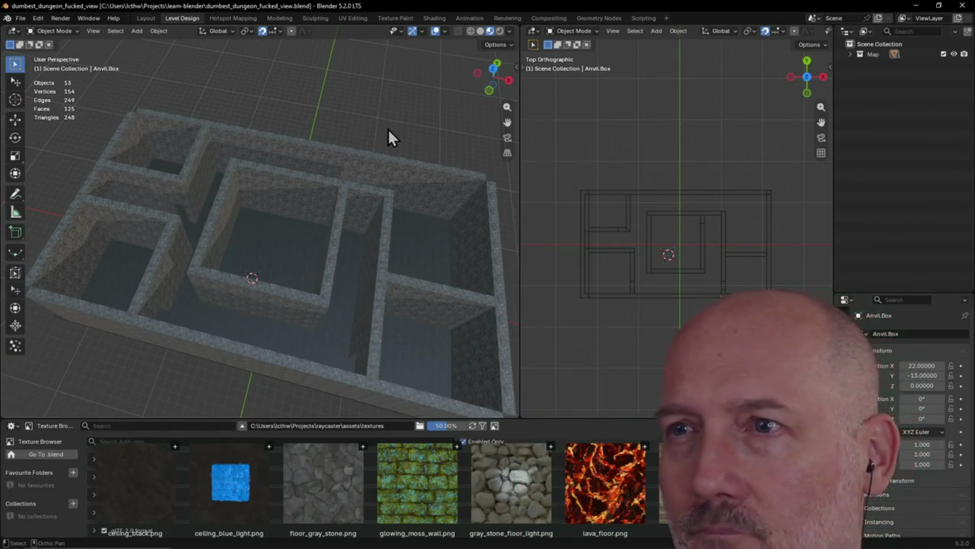
key("grave")
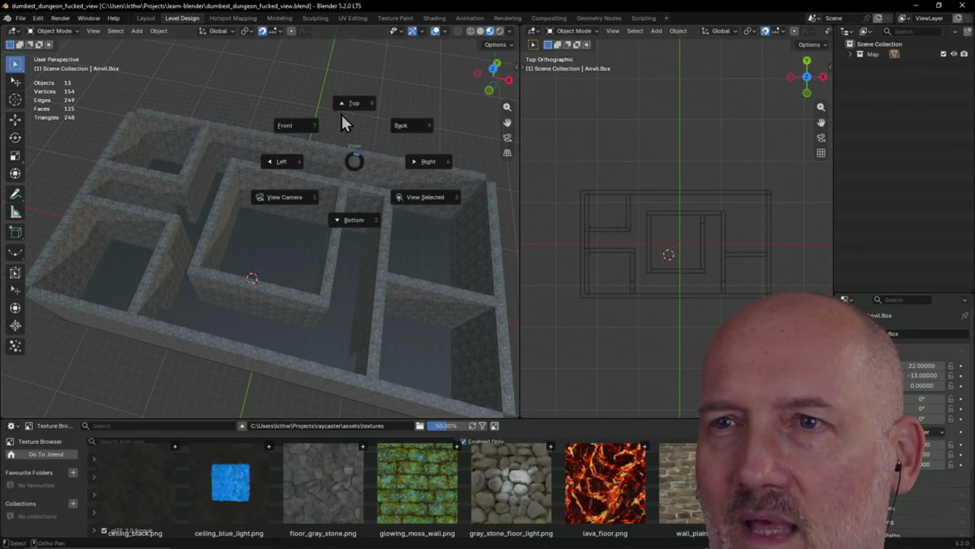
left_click(342, 105)
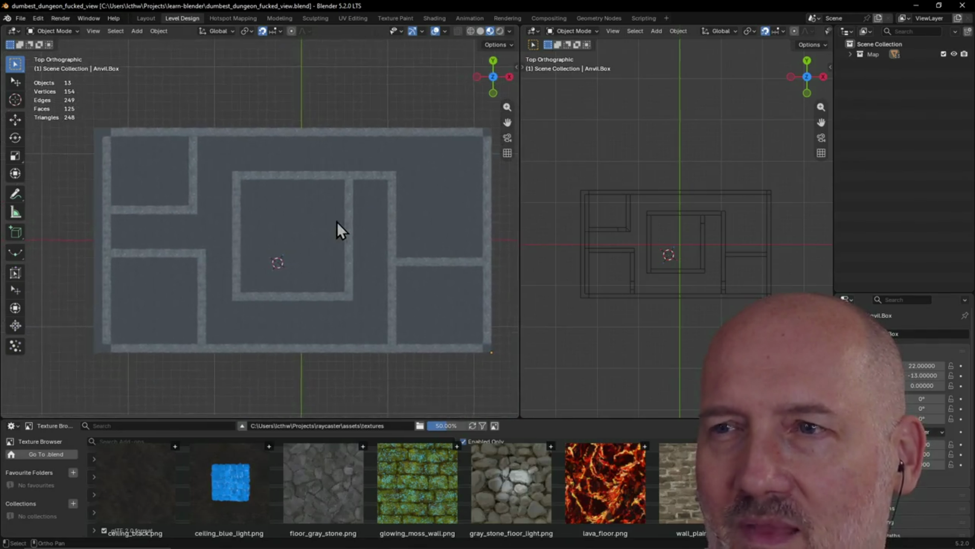
scroll(337, 222, "up", 2)
mouse_move(336, 221)
middle_mouse_down("shift")
mouse_move(325, 224)
mouse_move(358, 242)
middle_mouse_up("shift")
scroll(362, 240, "down", 1)
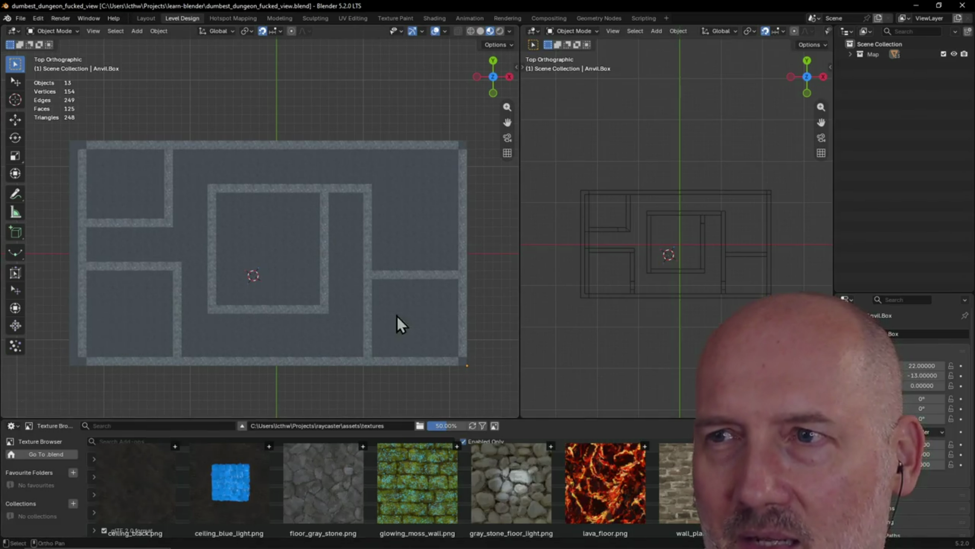
left_click(506, 154)
mouse_move(506, 154)
middle_mouse_down()
mouse_move(222, 157)
mouse_move(242, 189)
middle_mouse_up()
key("grave")
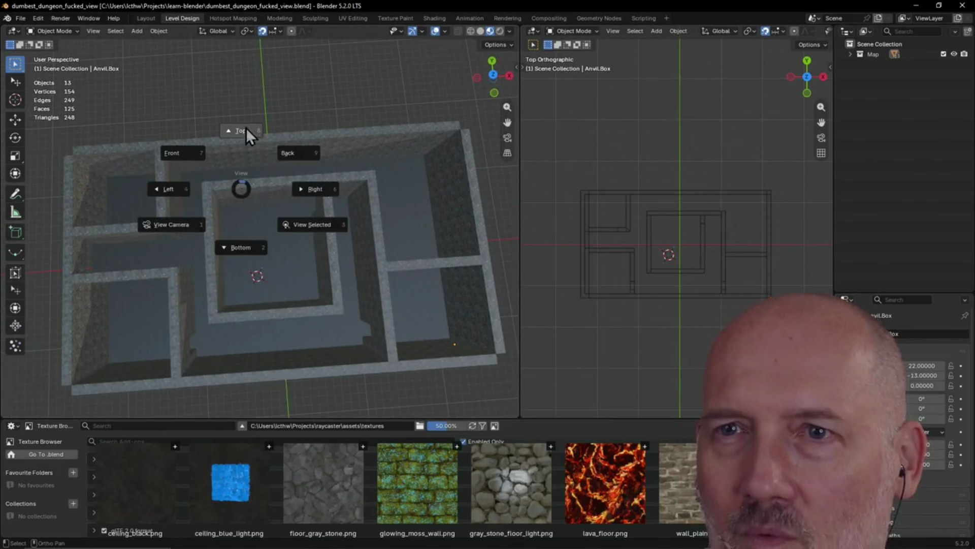
left_click(245, 124)
middle_click_drag(336, 168, 324, 168, "shift")
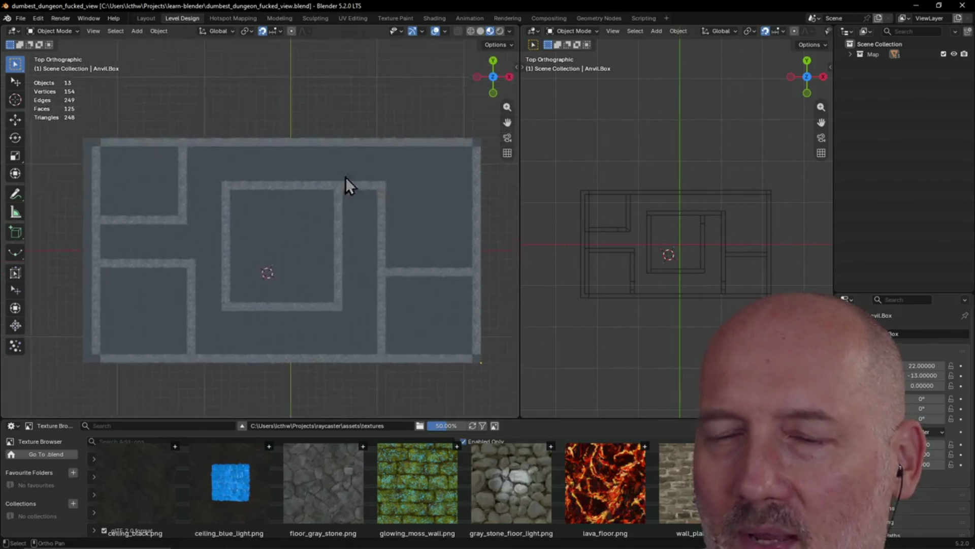
Dismiss the Object context menu, view the dungeon from Front and switch to the Layout workspace.
right_click(323, 168)
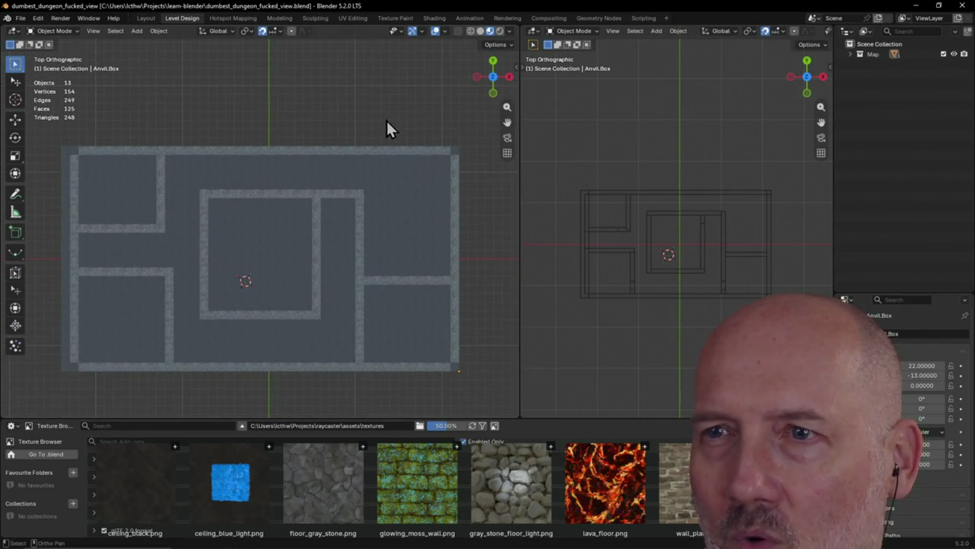
right_click(199, 203)
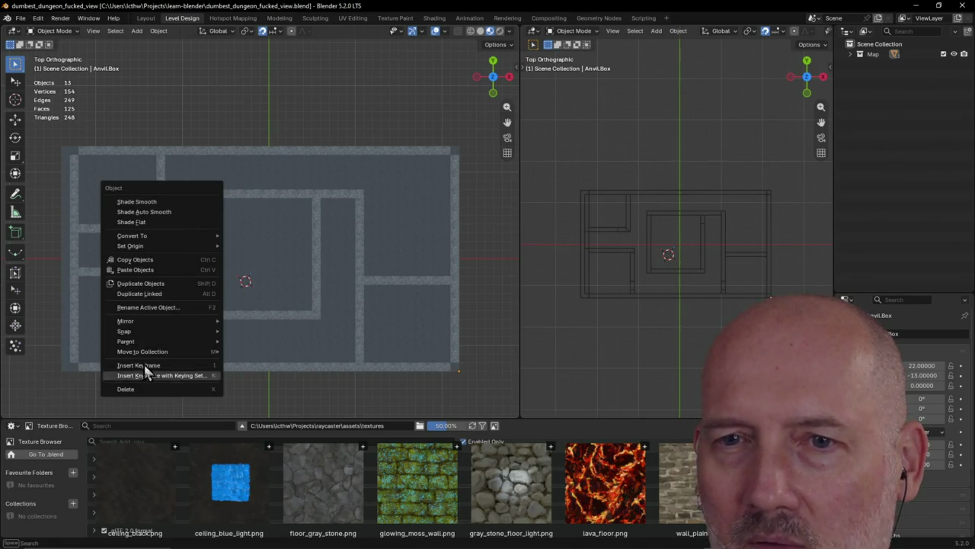
right_click(409, 200)
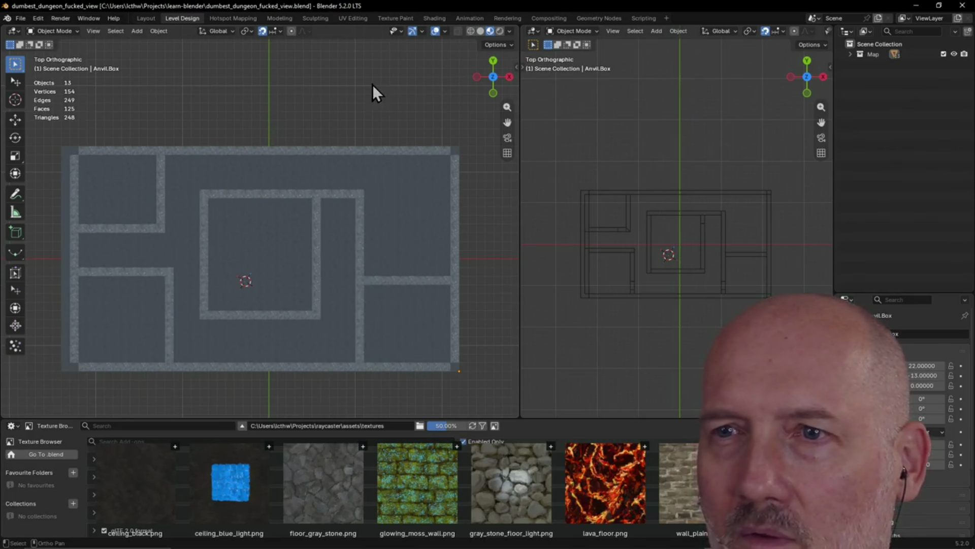
mouse_move(453, 164)
middle_mouse_down("shift")
mouse_move(470, 163)
mouse_move(326, 158)
mouse_move(322, 128)
mouse_move(276, 55)
mouse_move(373, 142)
mouse_move(206, 187)
mouse_move(315, 157)
mouse_move(166, 114)
mouse_move(275, 230)
mouse_move(222, 171)
mouse_move(196, 264)
mouse_move(99, 230)
mouse_move(274, 192)
mouse_move(246, 218)
mouse_move(408, 249)
middle_mouse_up("shift")
mouse_move(266, 234)
middle_mouse_down()
mouse_move(291, 206)
mouse_move(331, 243)
mouse_move(300, 266)
middle_mouse_up()
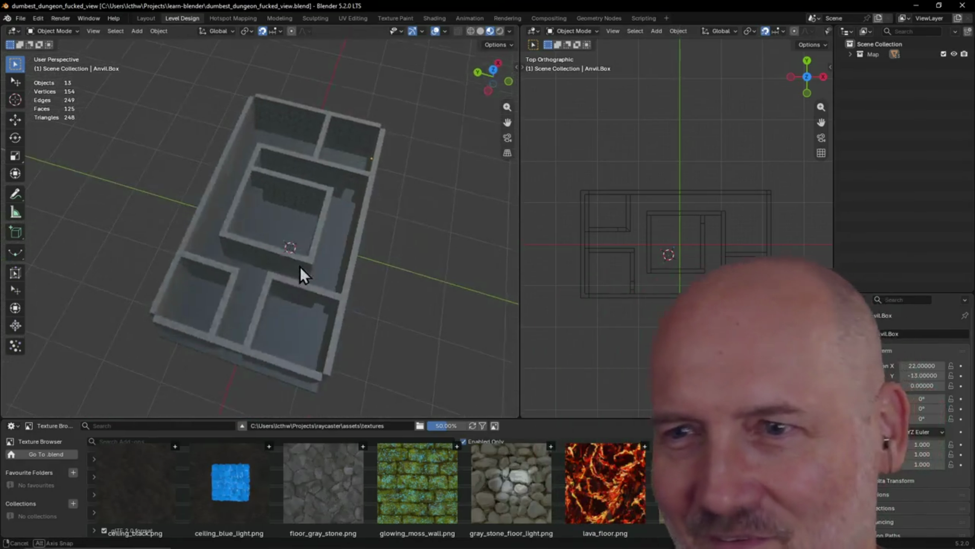
middle_click_drag(360, 221, 353, 199)
key("grave")
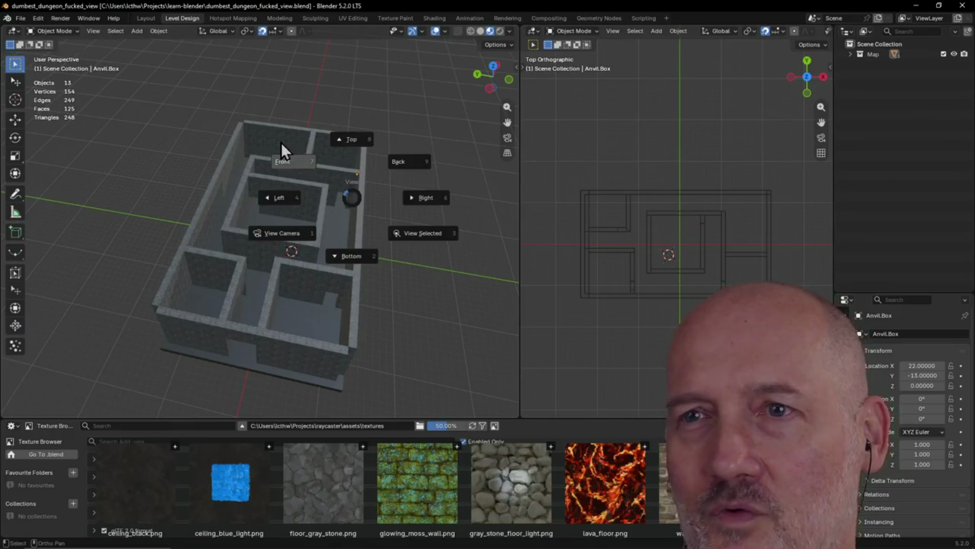
left_click(282, 157)
left_click(146, 18)
key("grave")
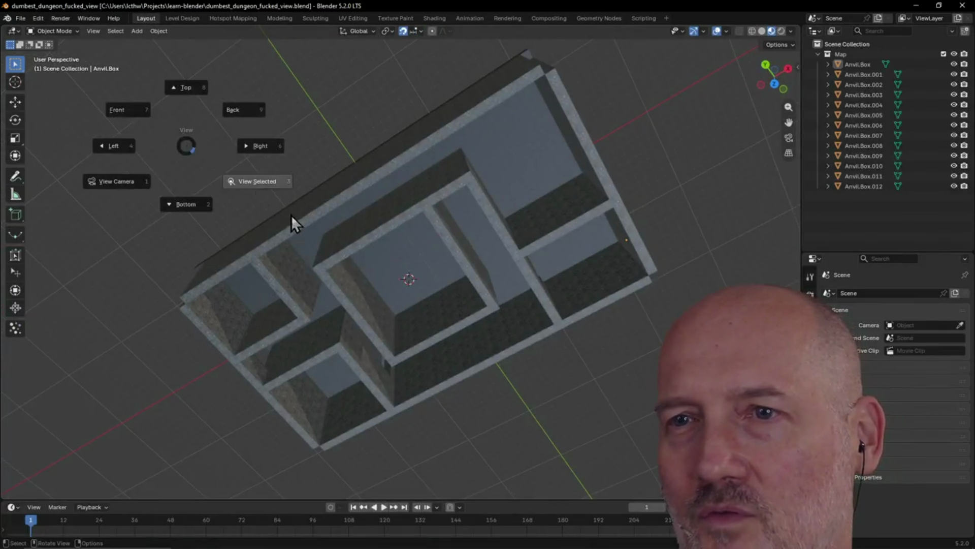
Snap the Layout view to Top twice, orbiting the dungeon block between.
left_click(187, 94)
middle_click_drag(187, 94, 323, 148)
key("grave")
left_click(306, 94)
middle_click_drag(408, 218, 305, 105)
Return to the Level Design workspace and view the dungeon from Back, then Top.
left_click(183, 18)
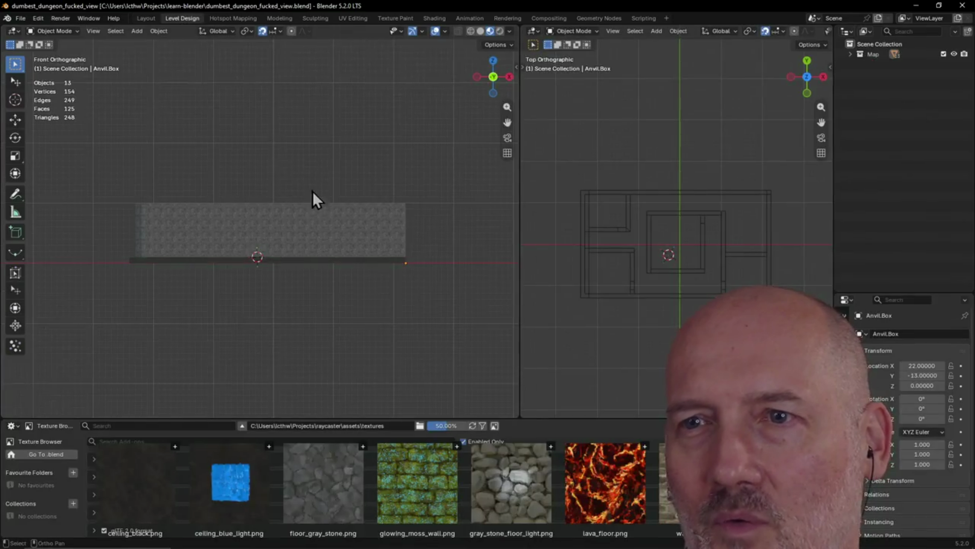
middle_click_drag(390, 189, 355, 173, "shift")
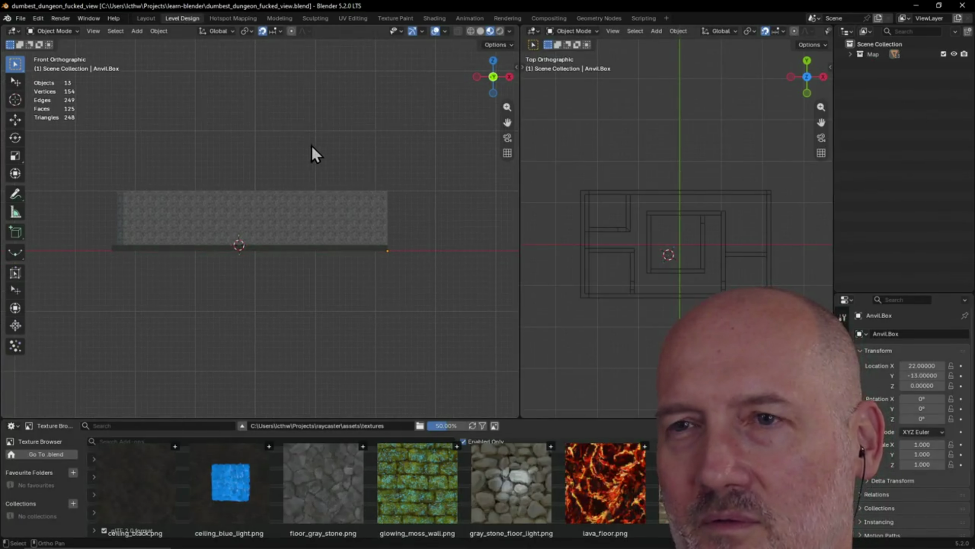
key("grave")
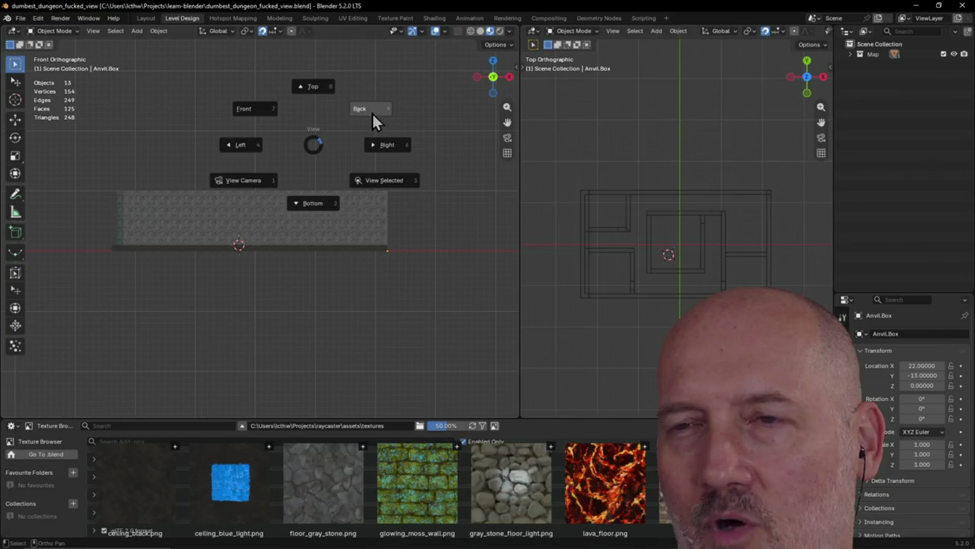
left_click(372, 114)
key("grave")
left_click(371, 57)
Zoom and pan the top-down map until the whole outer wall fits.
mouse_move(347, 133)
middle_mouse_down("shift")
mouse_move(315, 186)
mouse_move(254, 200)
mouse_move(177, 191)
mouse_move(359, 267)
middle_mouse_up("shift")
scroll(315, 185, "up", 2)
scroll(253, 199, "up", 2)
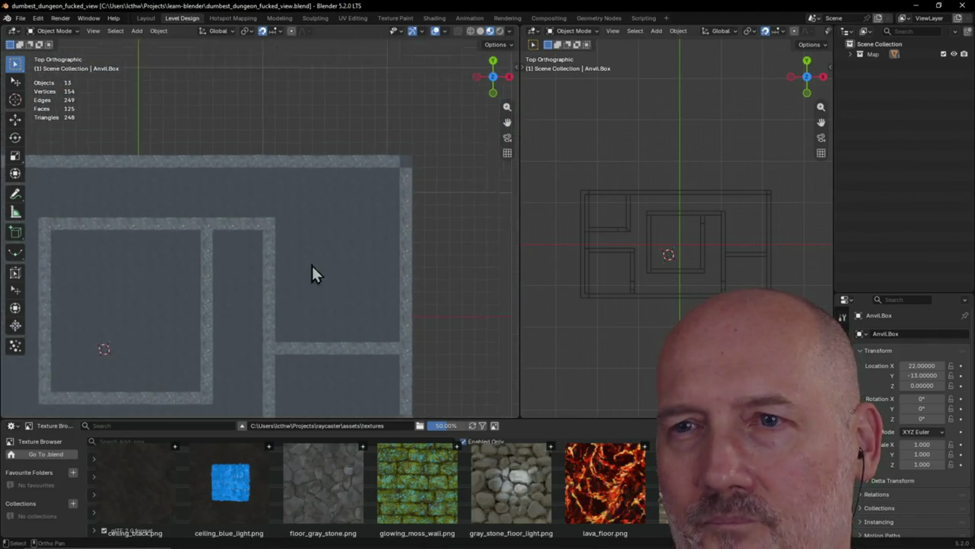
mouse_move(359, 191)
middle_mouse_down("shift")
mouse_move(405, 276)
mouse_move(353, 311)
mouse_move(309, 272)
mouse_move(316, 275)
middle_mouse_up("shift")
scroll(342, 197, "down", 2)
mouse_move(314, 200)
middle_mouse_down("shift")
mouse_move(262, 200)
mouse_move(303, 189)
middle_mouse_up("shift")
scroll(284, 187, "down", 1)
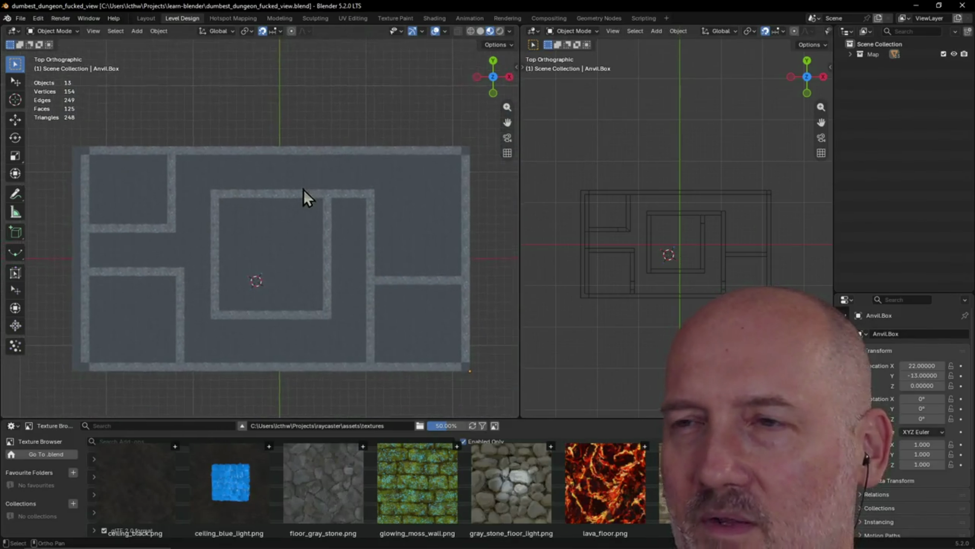
Toggle the viewport between perspective and orthographic while orbiting and panning the dungeon.
left_click(507, 153)
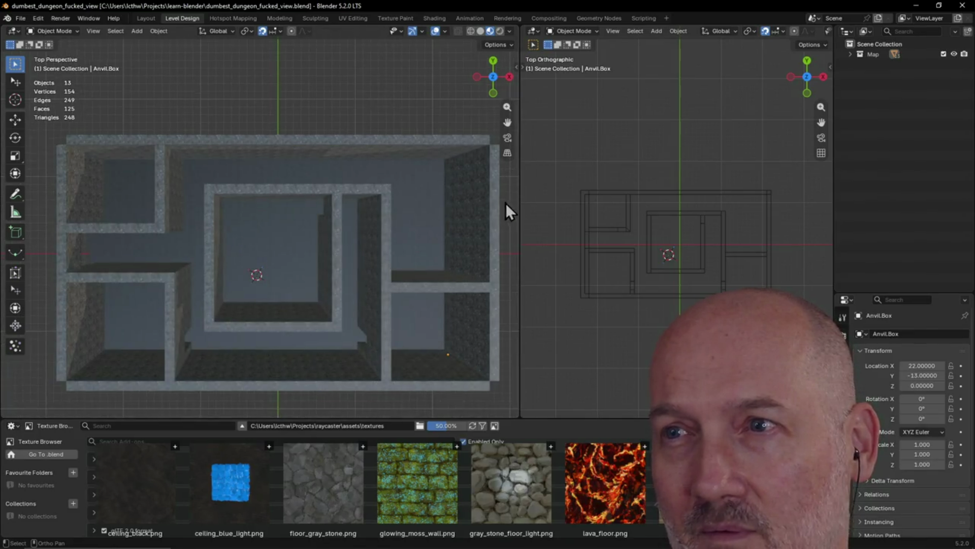
left_click(509, 153)
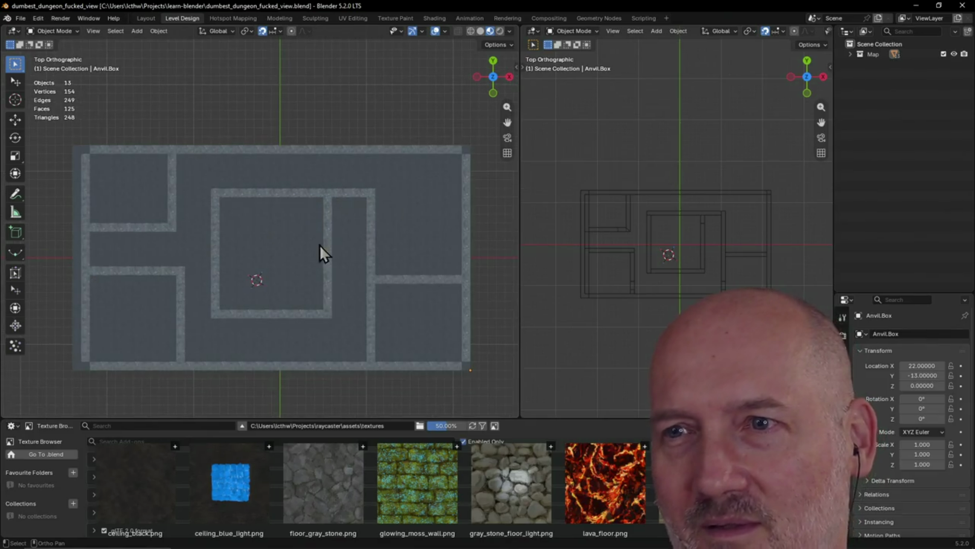
middle_click_drag(320, 245, 370, 241, "shift")
left_click(505, 154)
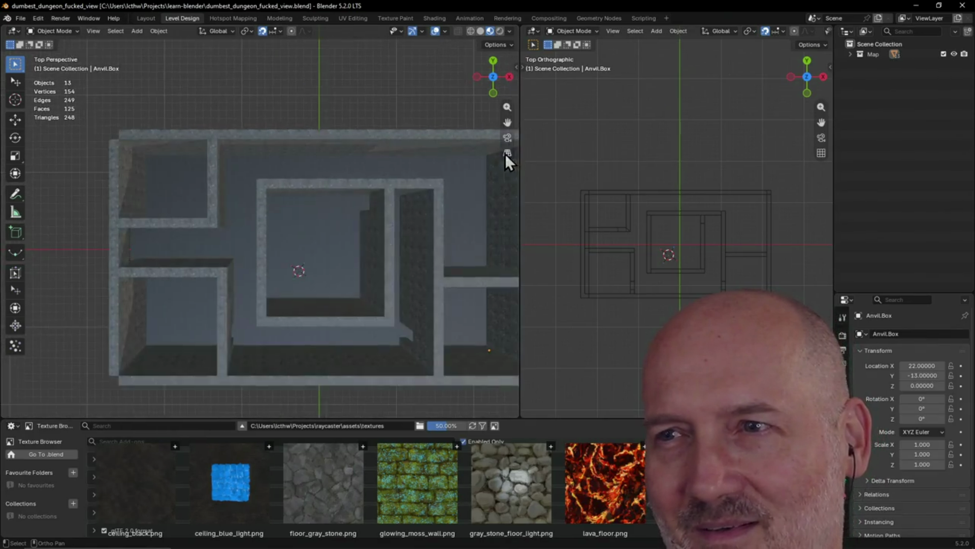
middle_click_drag(506, 153, 460, 159)
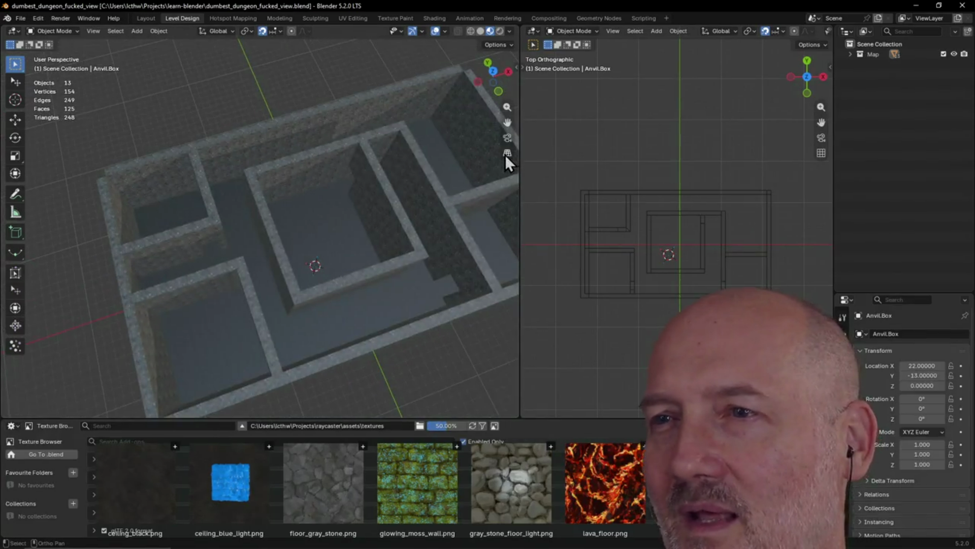
left_click(507, 155)
middle_click_drag(446, 186, 347, 220, "shift")
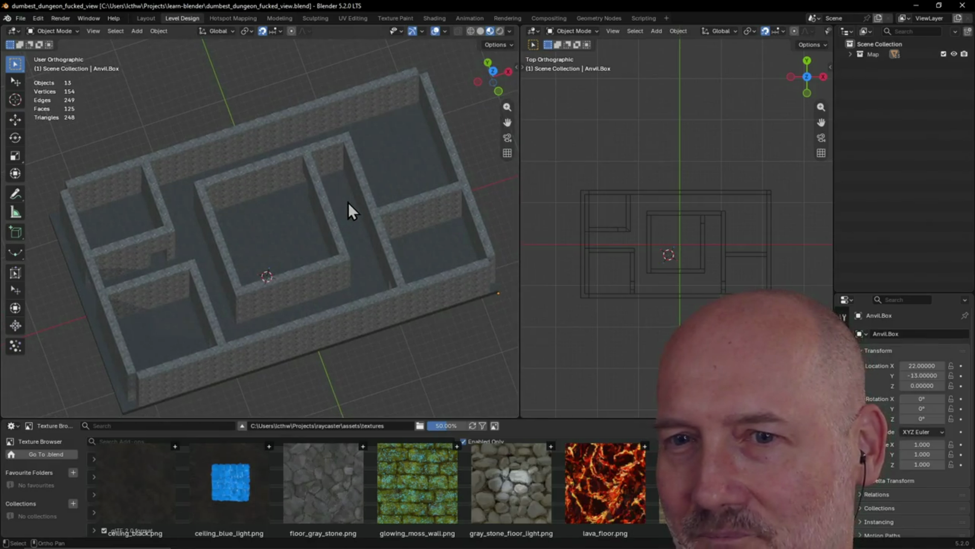
Orbit back to perspective and switch to the Layout workspace's single grey 3D view.
middle_click_drag(348, 201, 416, 179)
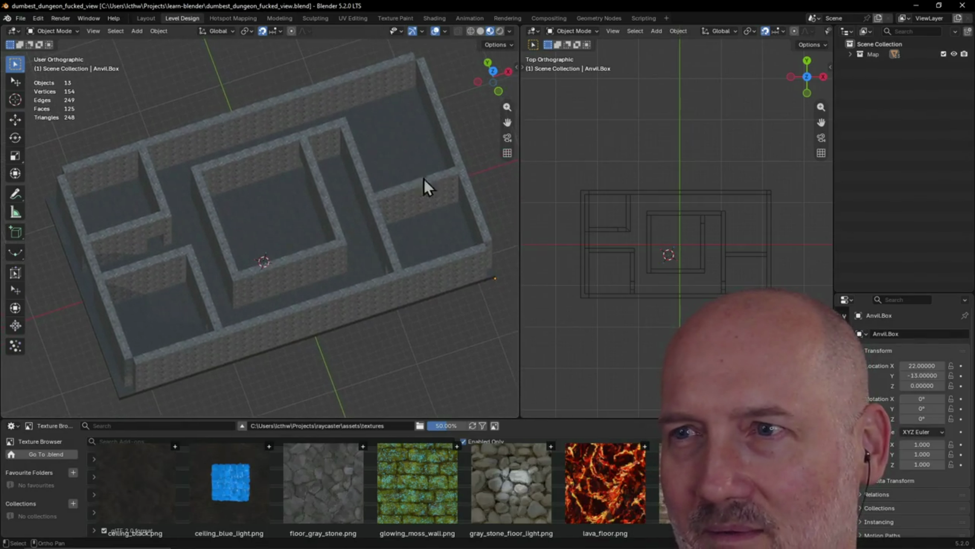
left_click(508, 153)
middle_click_drag(502, 158, 215, 140)
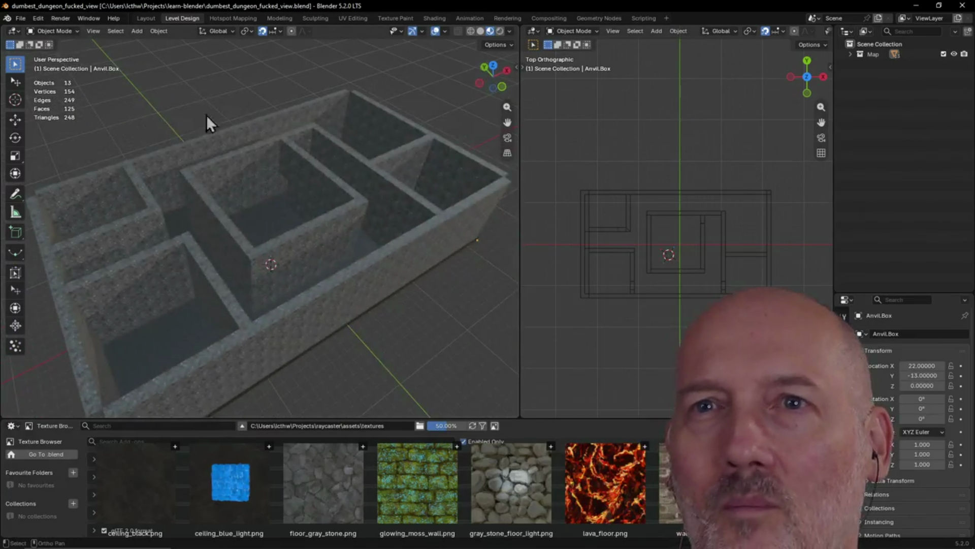
left_click(146, 18)
mouse_move(324, 132)
middle_mouse_down()
mouse_move(140, 297)
mouse_move(411, 265)
middle_mouse_up()
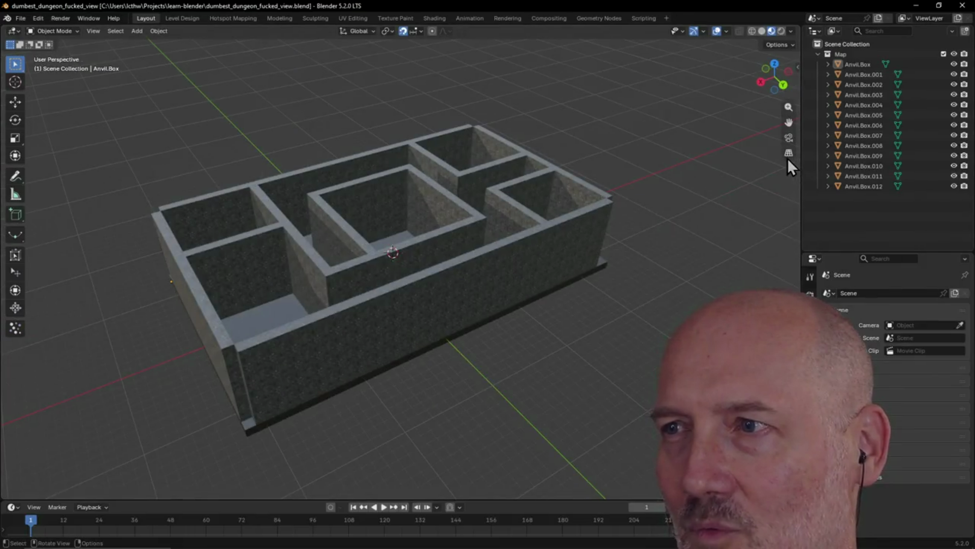
Orbit the dungeon and jump to Top view repeatedly from the View pie menu.
left_click(789, 153)
mouse_move(655, 183)
middle_mouse_down()
mouse_move(553, 180)
mouse_move(318, 207)
mouse_move(289, 192)
middle_mouse_up()
key("grave")
left_click(287, 139)
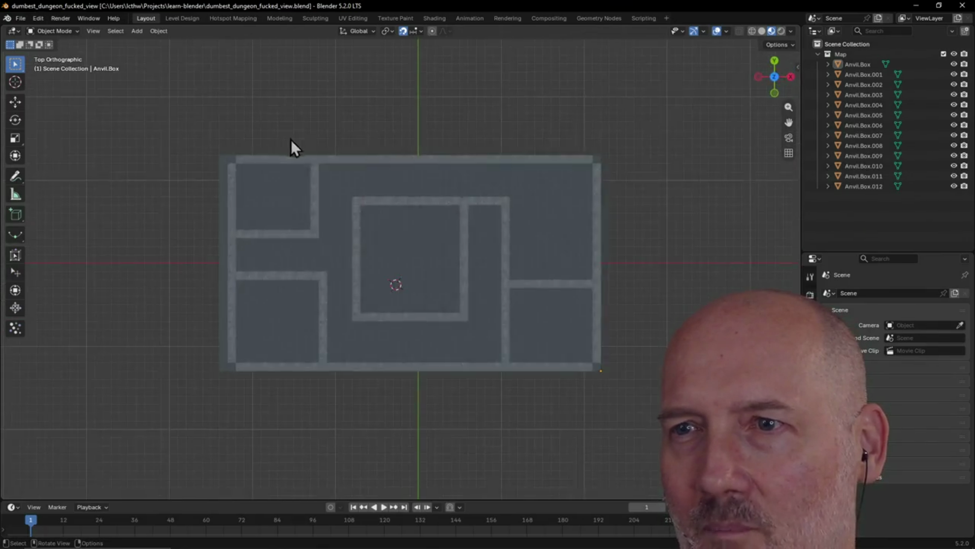
middle_click_drag(287, 139, 424, 224)
key("grave")
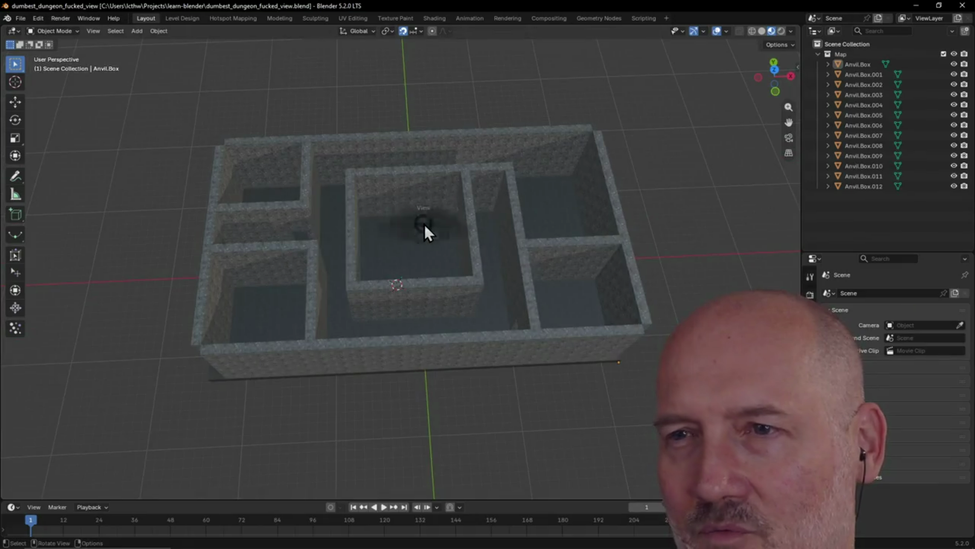
left_click(423, 165)
middle_click_drag(423, 164, 394, 141)
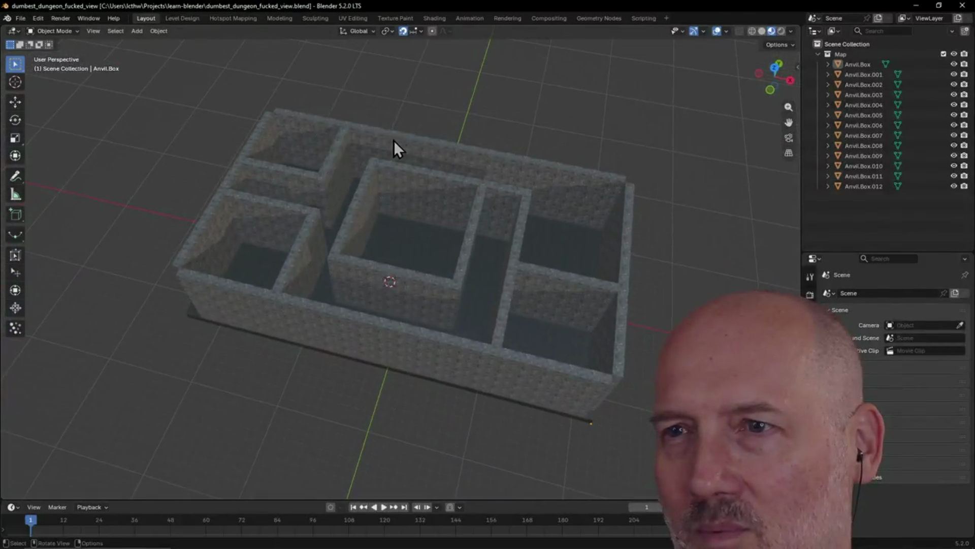
Snap to Top twice more, tilt to an angled view and reopen the Level Design workspace.
key("grave")
left_click(399, 86)
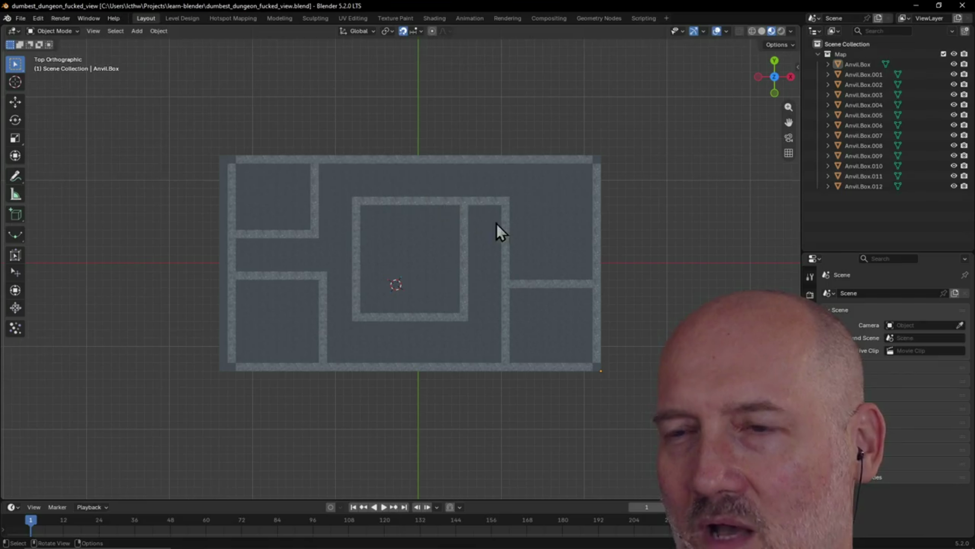
middle_click_drag(461, 255, 353, 239)
key("grave")
left_click(351, 180)
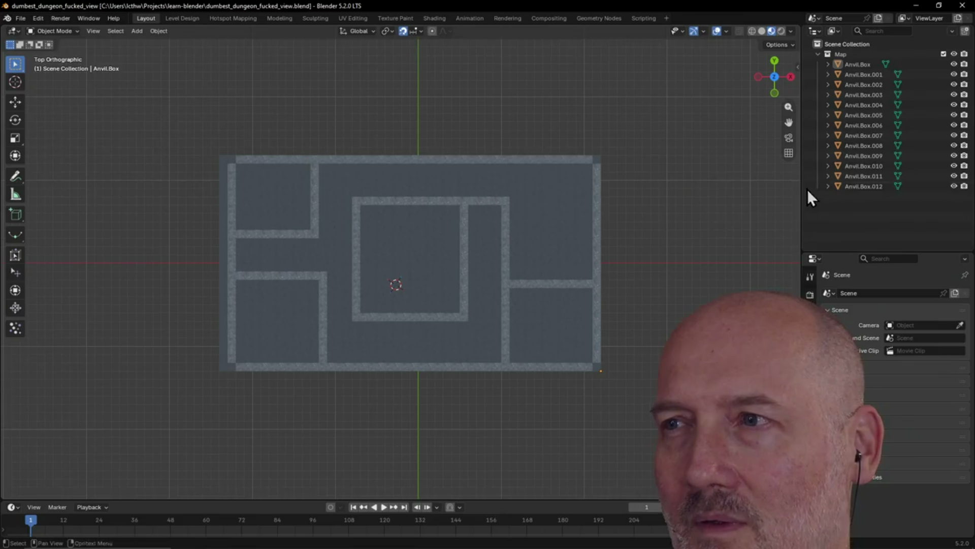
left_click(789, 153)
middle_click_drag(787, 157, 562, 222)
left_click(188, 17)
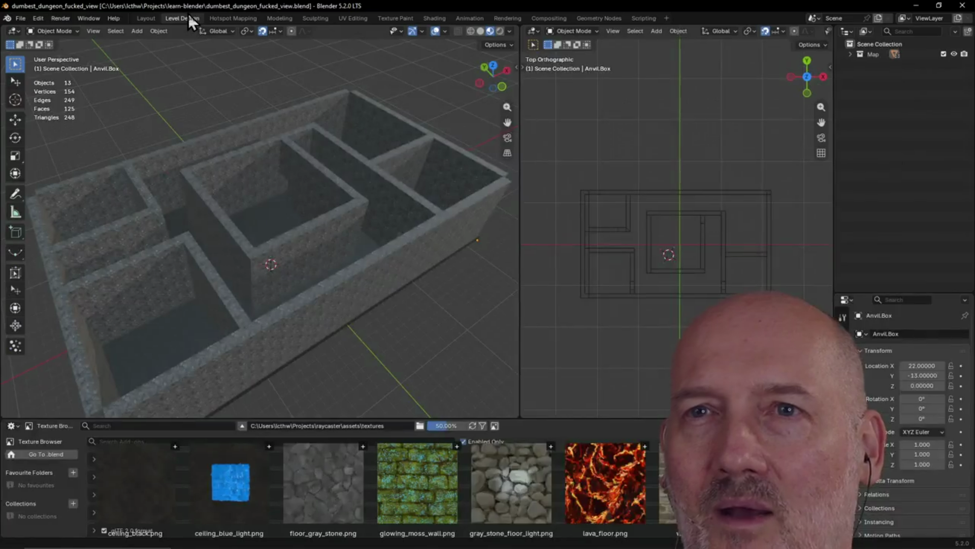
mouse_move(351, 168)
middle_mouse_down()
mouse_move(316, 186)
mouse_move(266, 183)
middle_mouse_up()
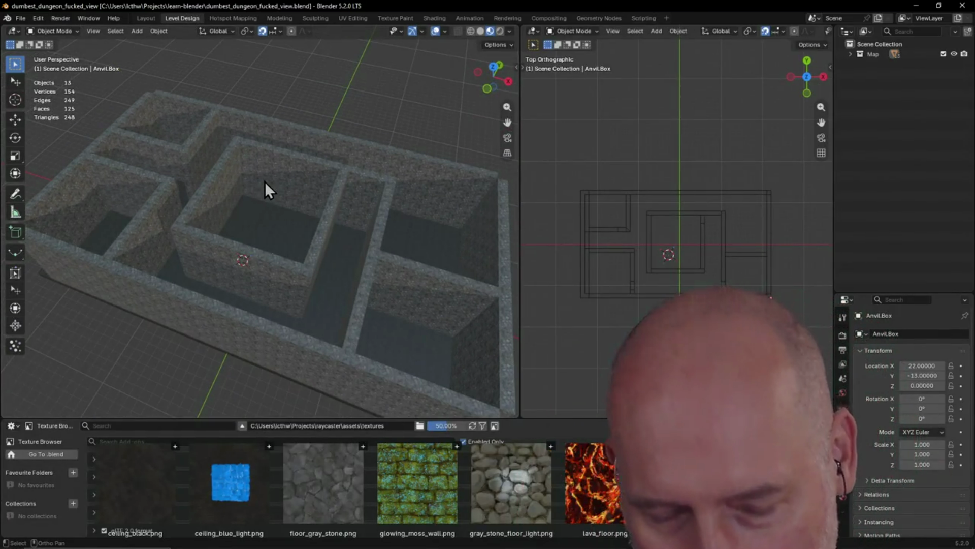
key("grave")
left_click(272, 115)
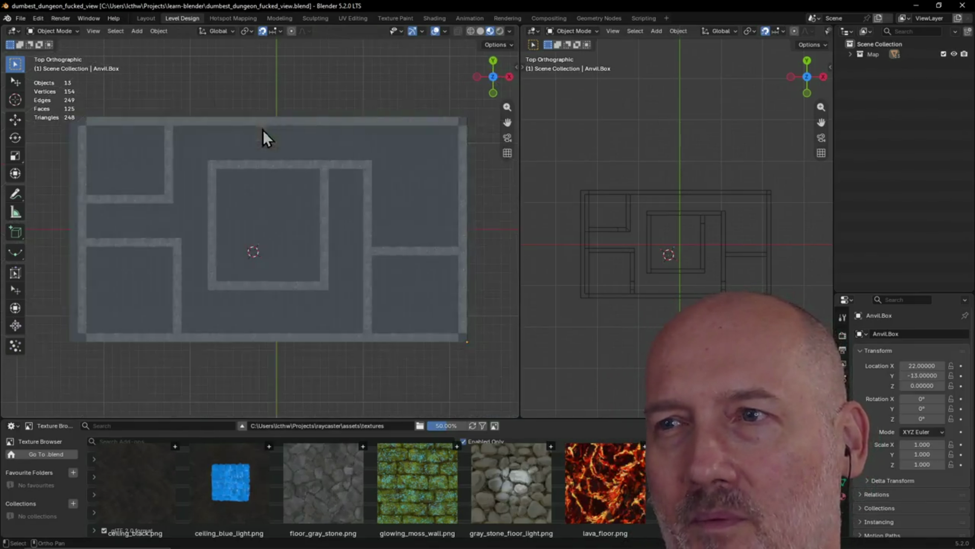
mouse_move(286, 189)
middle_mouse_down("shift")
mouse_move(344, 227)
mouse_move(327, 225)
mouse_move(364, 169)
mouse_move(353, 208)
mouse_move(318, 222)
middle_mouse_up("shift")
scroll(317, 222, "up", 4)
scroll(316, 220, "up", 4)
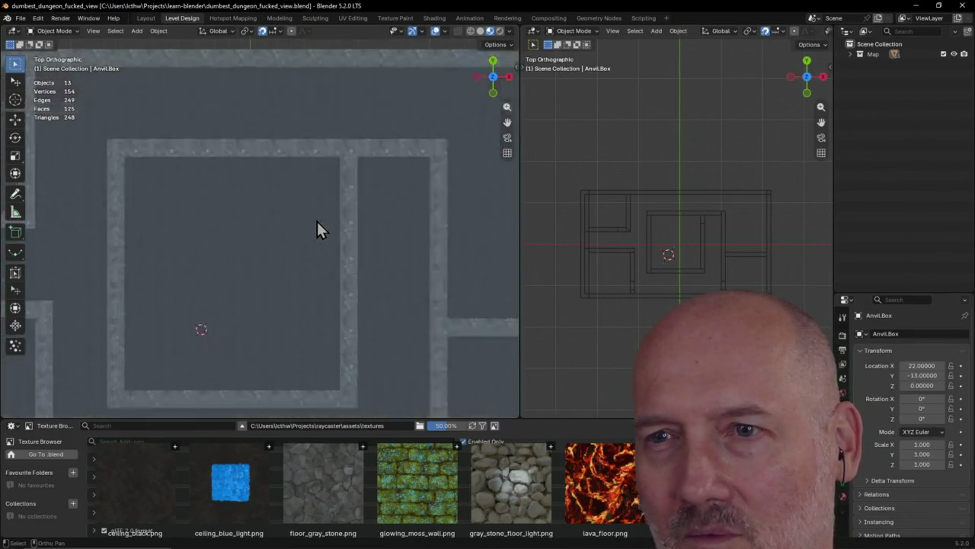
scroll(317, 220, "down", 3)
middle_click_drag(161, 232, 85, 248, "shift")
scroll(85, 247, "up", 2)
mouse_move(211, 205)
middle_mouse_down("shift")
mouse_move(294, 159)
mouse_move(250, 187)
middle_mouse_up("shift")
scroll(309, 181, "down", 2)
scroll(317, 189, "up", 2)
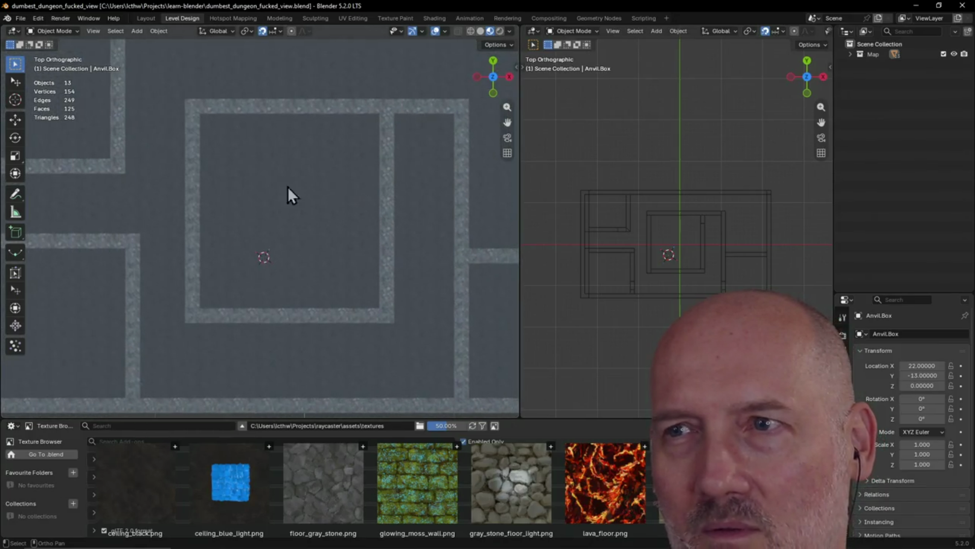
middle_click_drag(317, 190, 346, 229, "shift")
scroll(348, 233, "down", 3)
scroll(322, 135, "up", 2)
middle_click_drag(323, 135, 227, 206, "shift")
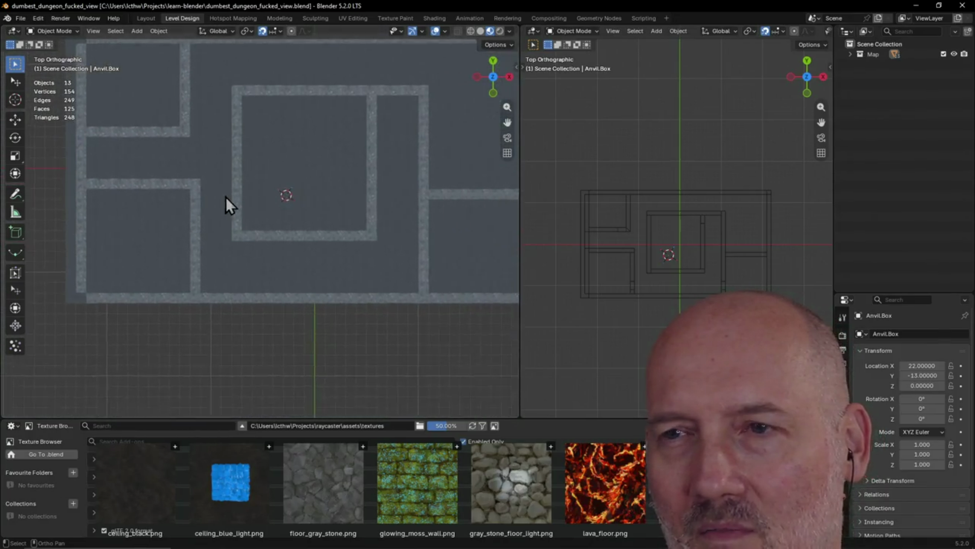
scroll(319, 232, "down", 1)
scroll(320, 232, "up", 2)
mouse_move(395, 266)
middle_mouse_down("shift")
mouse_move(443, 267)
mouse_move(452, 301)
middle_mouse_up("shift")
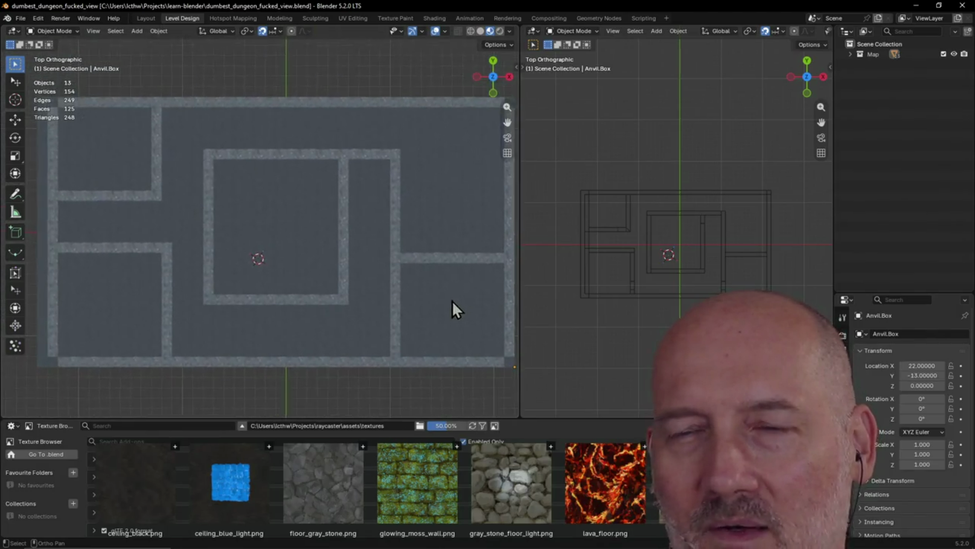
mouse_move(508, 156)
middle_mouse_down()
mouse_move(338, 266)
mouse_move(349, 163)
mouse_move(347, 200)
mouse_move(324, 230)
middle_mouse_up()
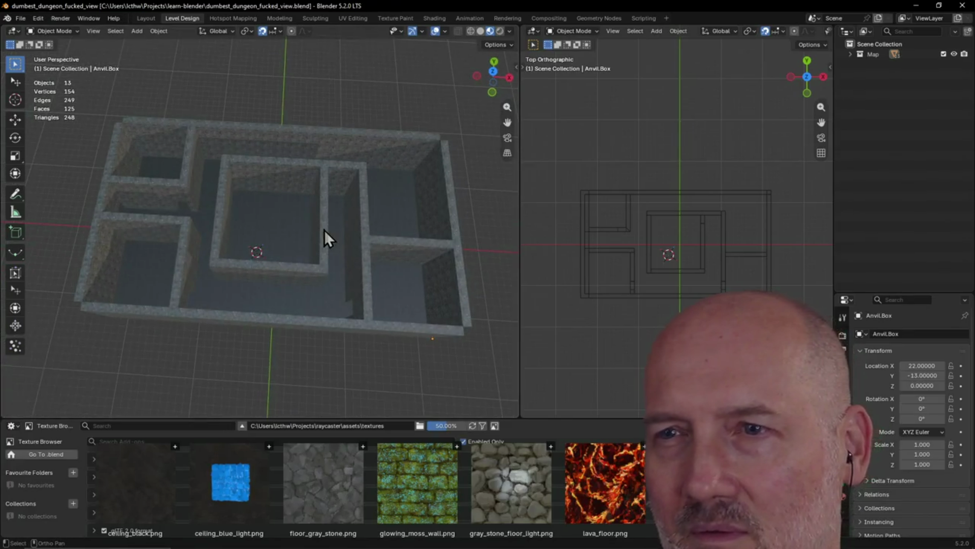
key("grave")
left_click(326, 170)
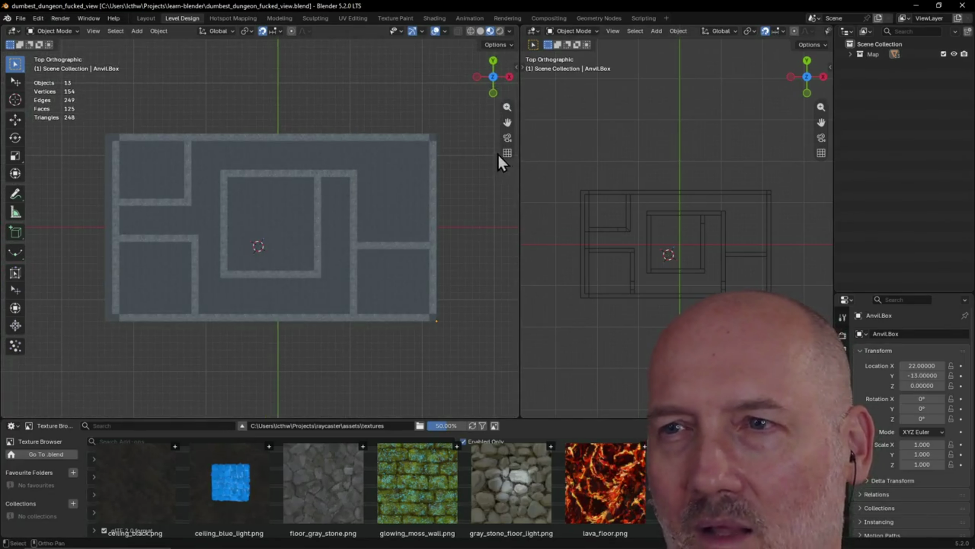
scroll(454, 178, "up", 2)
scroll(454, 178, "down", 1)
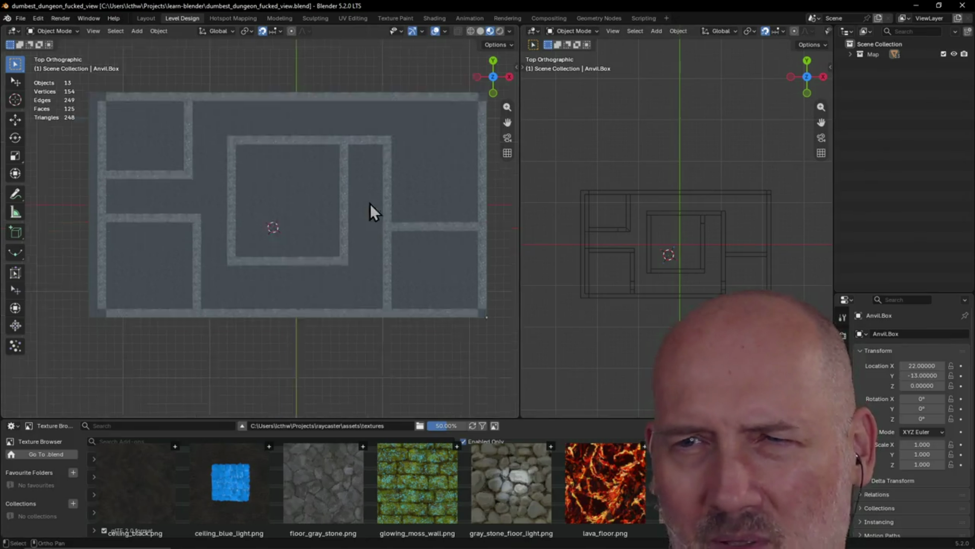
middle_click_drag(348, 231, 240, 271, "shift")
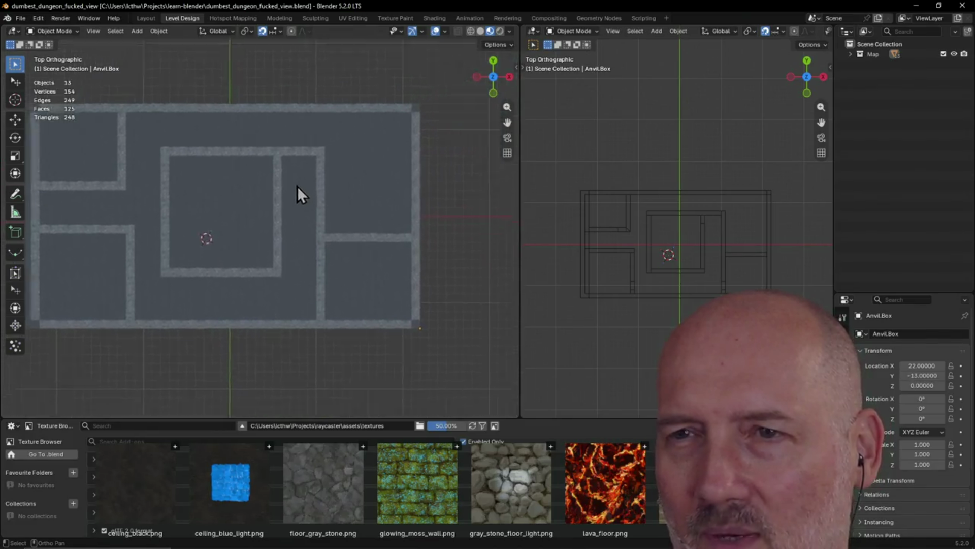
middle_click_drag(239, 270, 476, 203, "shift")
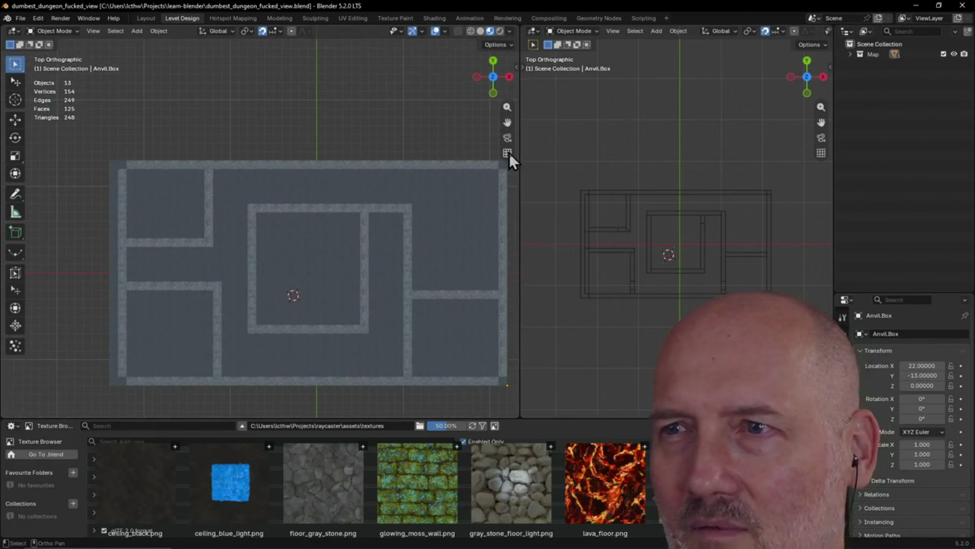
left_click(508, 152)
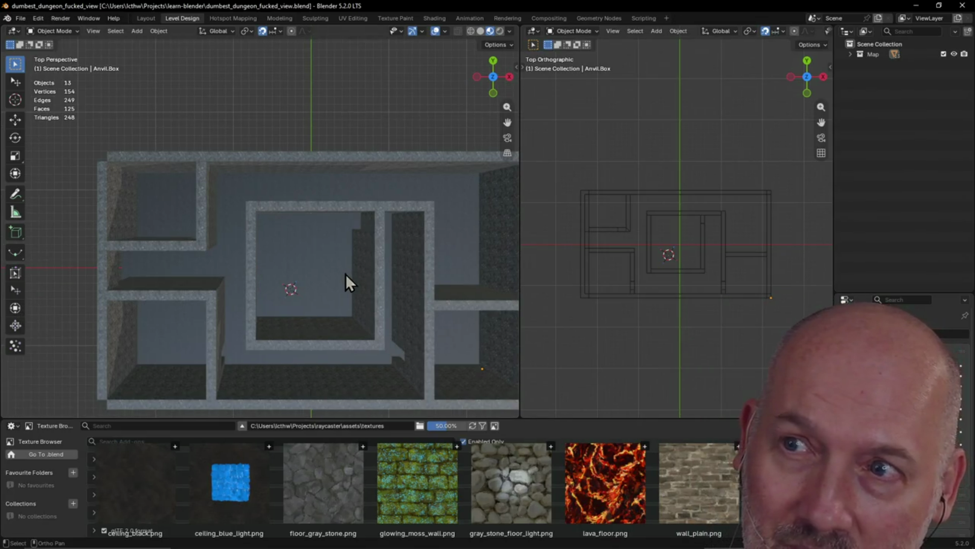
mouse_move(354, 270)
middle_mouse_down("shift")
mouse_move(326, 241)
mouse_move(311, 173)
middle_mouse_up("shift")
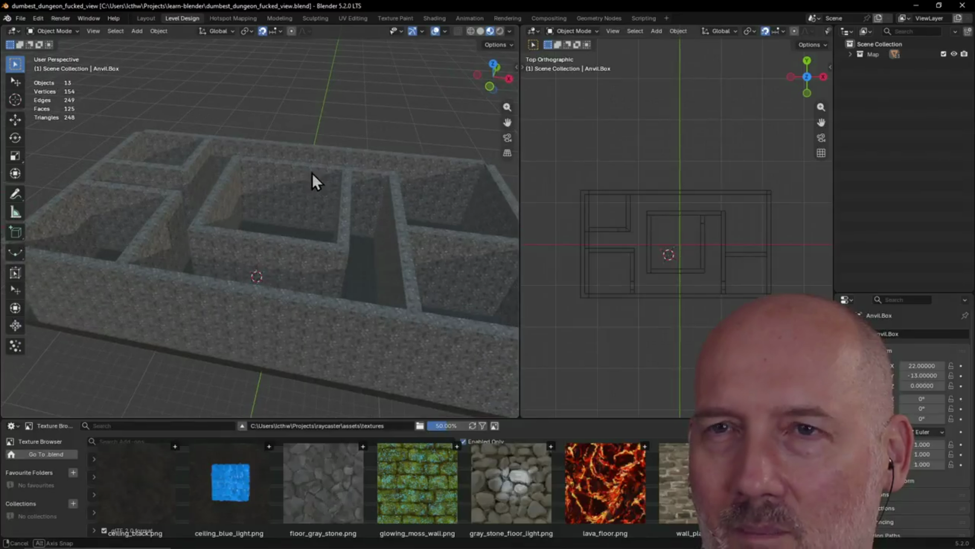
left_click(147, 19)
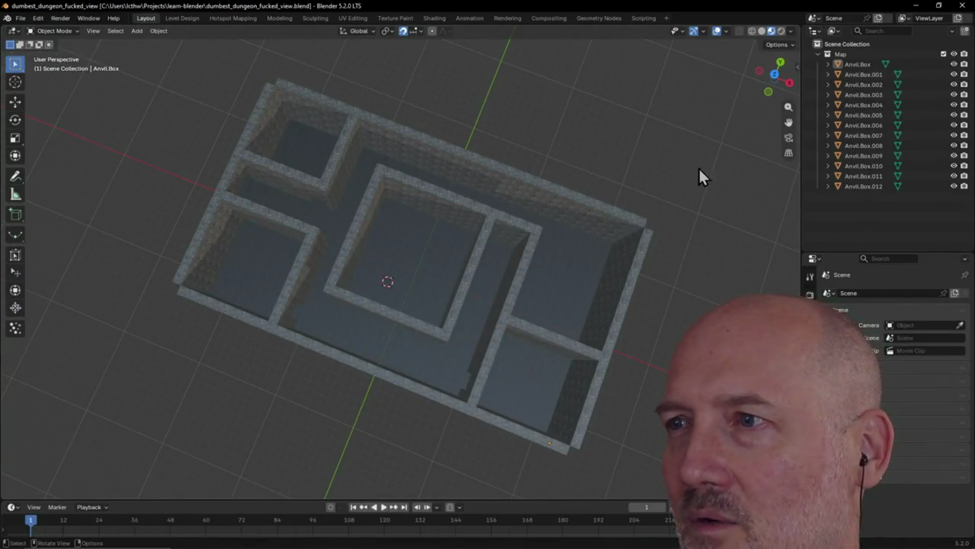
Orbit the dungeon in orthographic, return to Level Design and save the file with Ctrl+S.
left_click(795, 152)
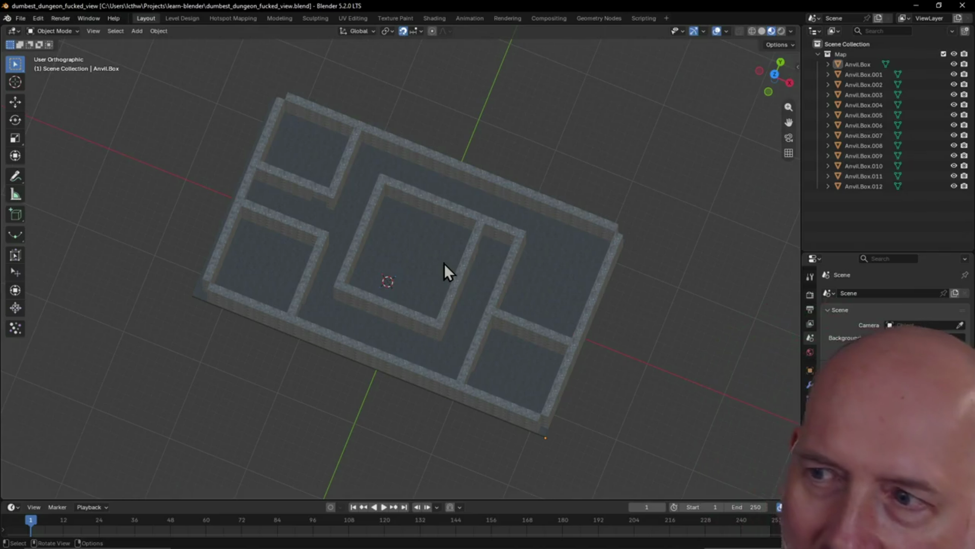
mouse_move(780, 157)
middle_mouse_down()
mouse_move(643, 211)
mouse_move(615, 172)
mouse_move(594, 200)
mouse_move(743, 151)
mouse_move(785, 164)
middle_mouse_up()
mouse_move(505, 163)
middle_mouse_down()
mouse_move(437, 183)
mouse_move(478, 131)
mouse_move(484, 183)
mouse_move(513, 156)
middle_mouse_up()
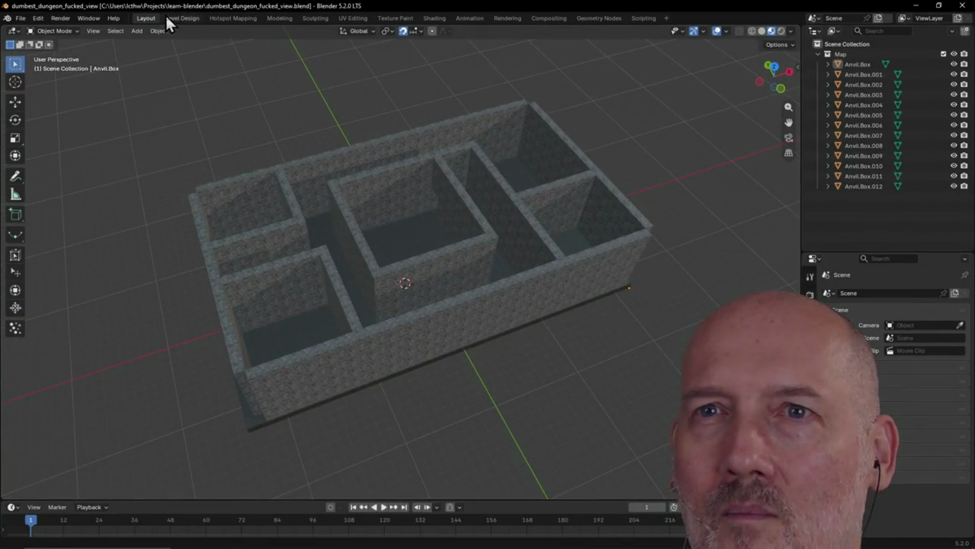
left_click(169, 18)
mouse_move(377, 131)
middle_mouse_down()
mouse_move(484, 144)
mouse_move(402, 138)
mouse_move(379, 118)
middle_mouse_up()
key("ctrl+s")
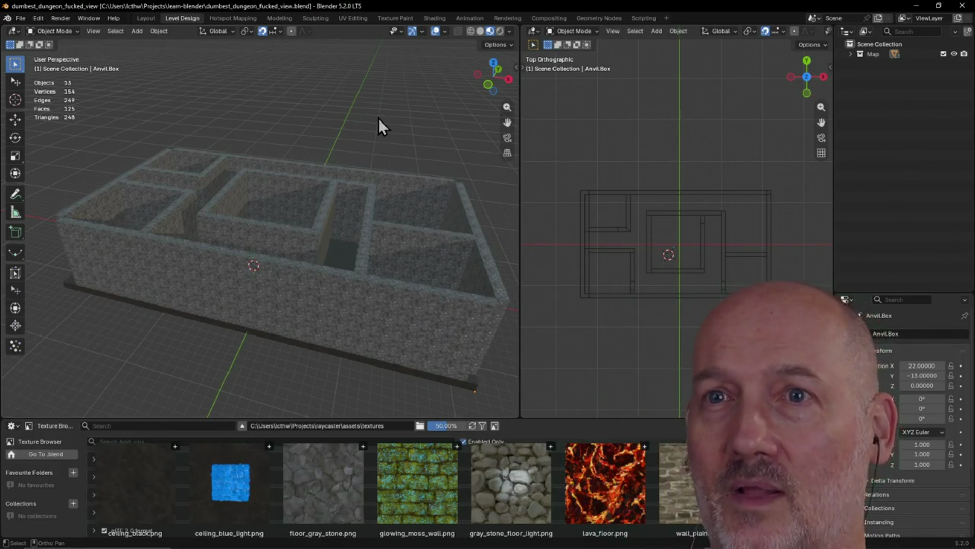
scroll(265, 130, "down", 3)
Snap to Top view and show the sidebar's View settings in the wireframe viewport.
middle_click_drag(262, 139, 309, 156)
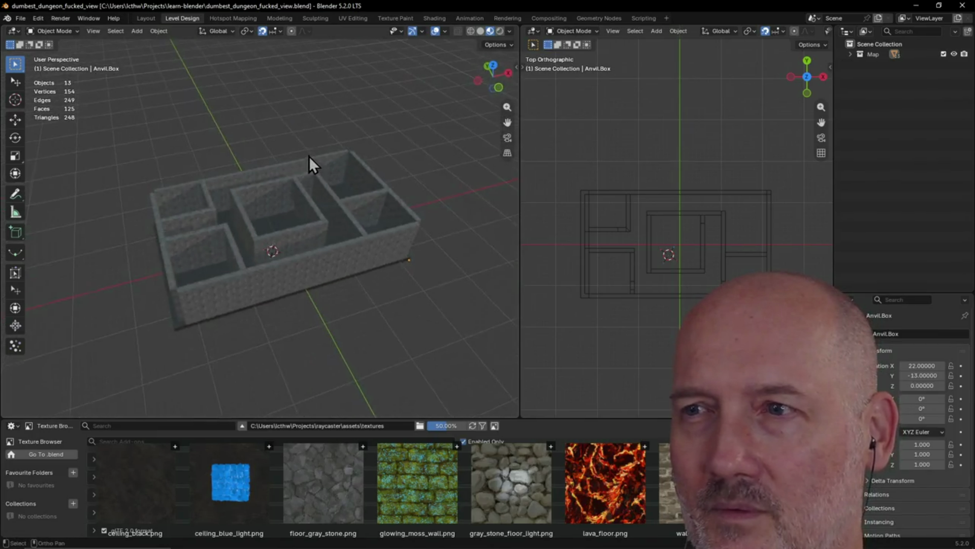
scroll(309, 156, "up", 3)
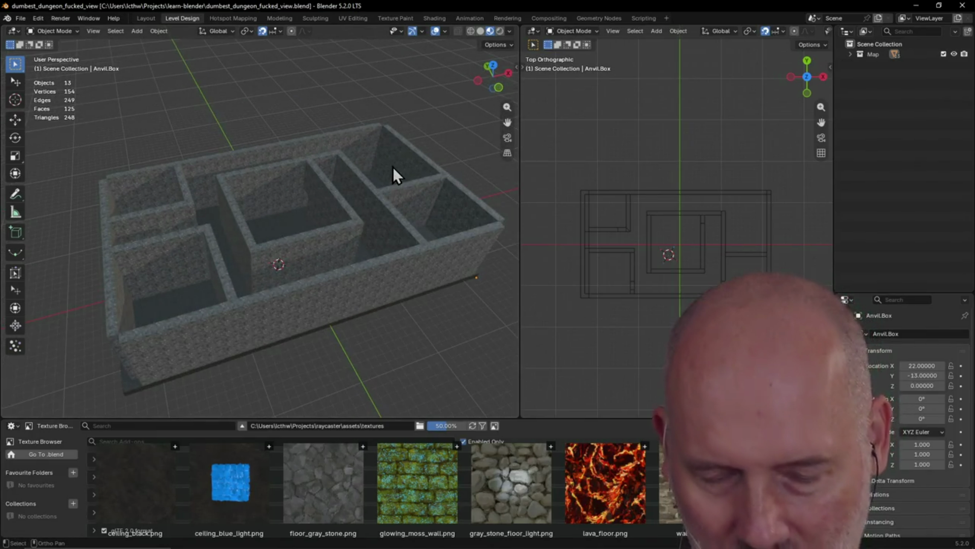
key("grave")
left_click(387, 107)
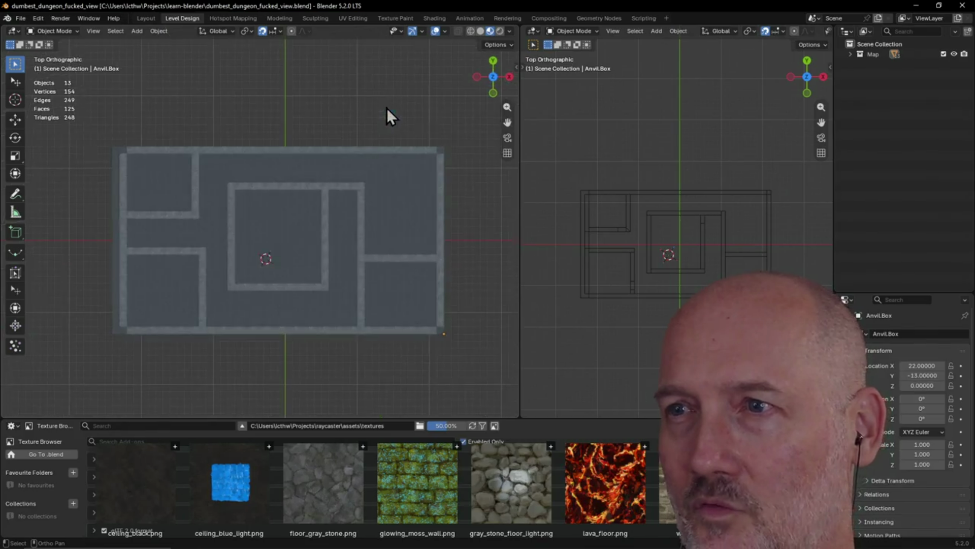
key("n")
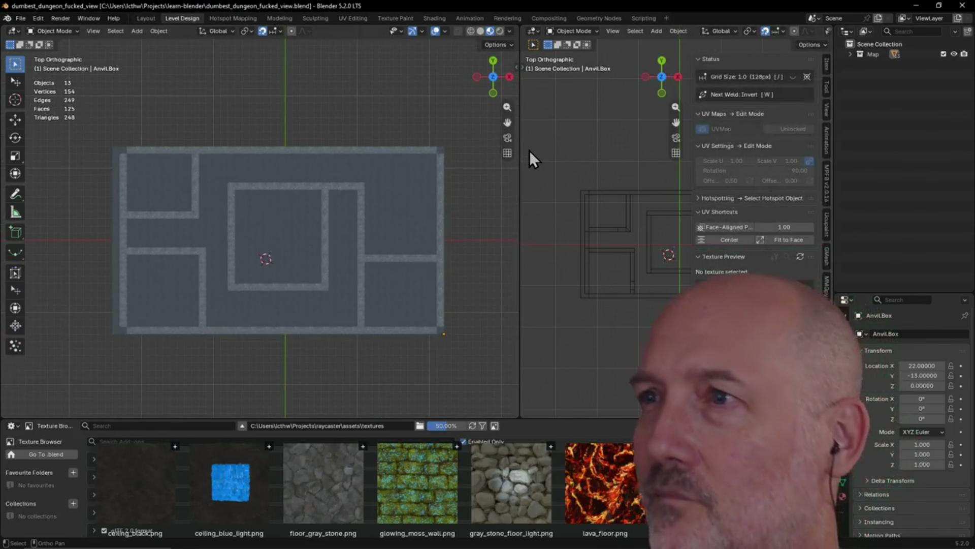
left_click(828, 116)
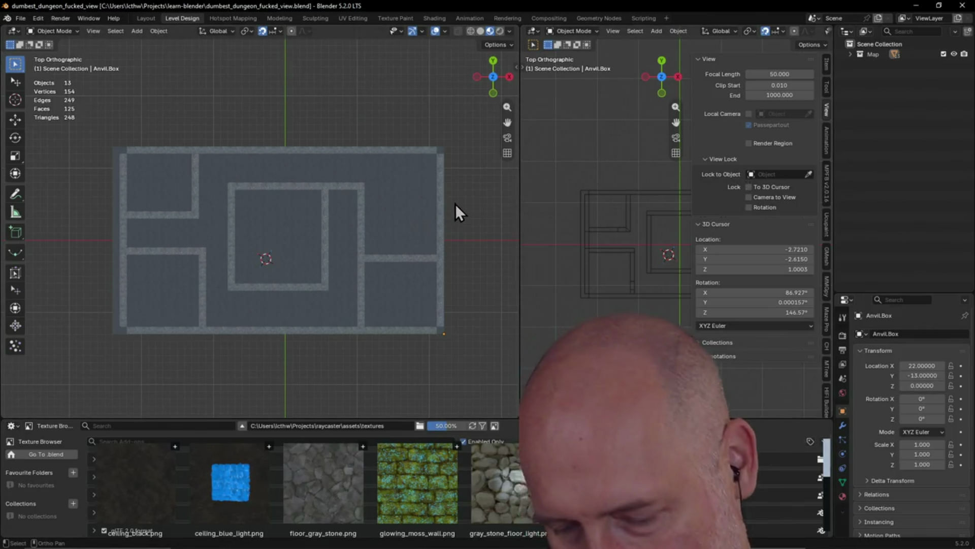
Show the View sidebar settings in the textured viewport, then hide both N-panels.
key("n")
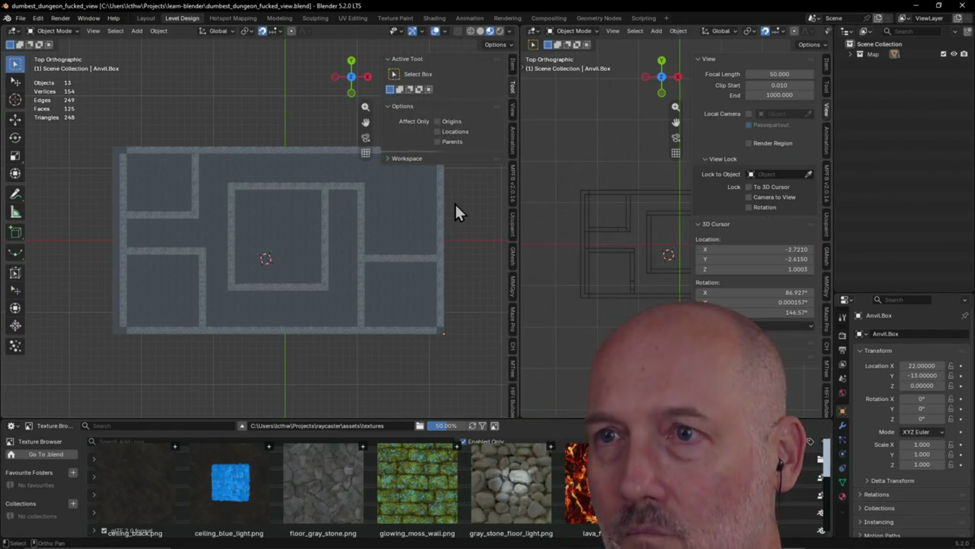
left_click(512, 114)
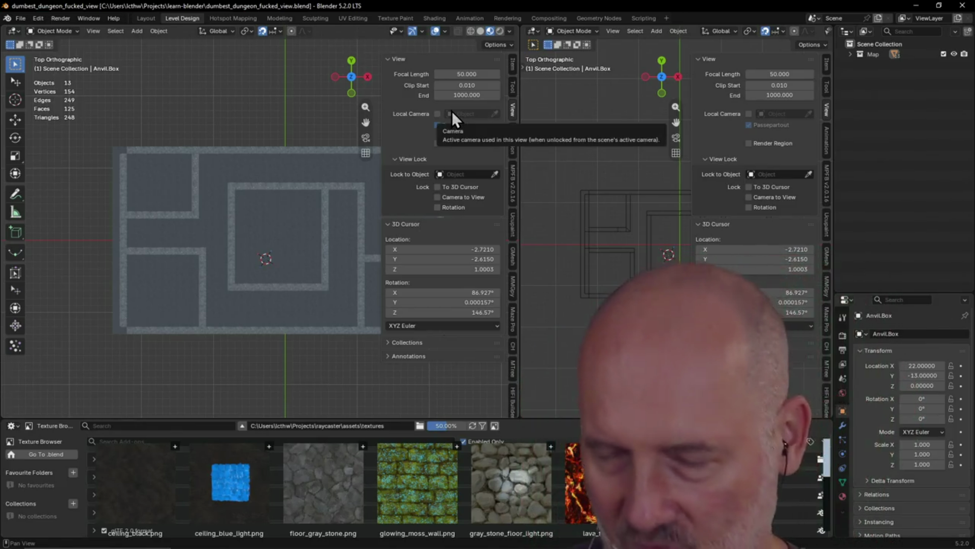
key("n")
key("n")
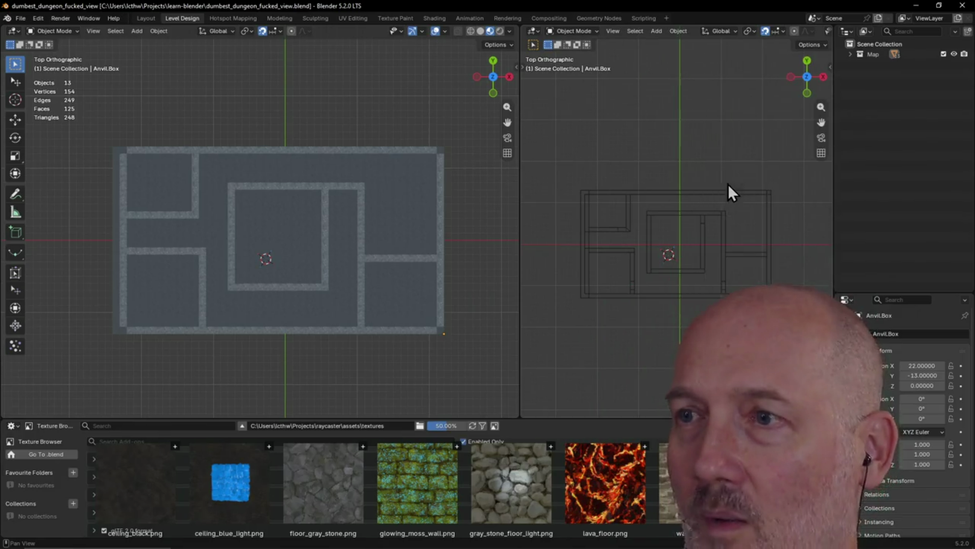
scroll(221, 200, "up", 3)
Pan around the top orthographic map, then switch to the Layout workspace.
mouse_move(257, 177)
middle_mouse_down("shift")
mouse_move(236, 141)
mouse_move(183, 178)
mouse_move(312, 193)
mouse_move(257, 161)
mouse_move(231, 183)
middle_mouse_up("shift")
scroll(293, 180, "down", 2)
scroll(294, 180, "up", 1)
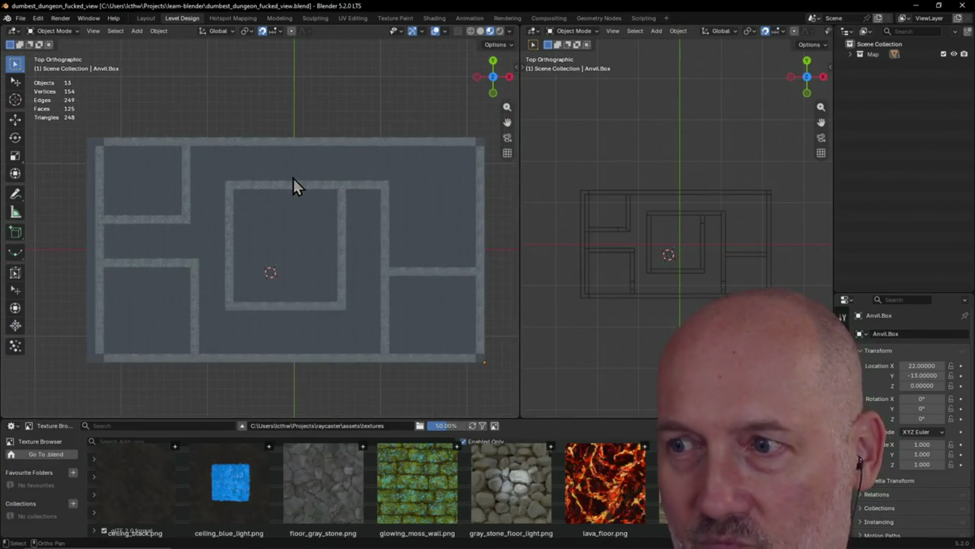
middle_click_drag(293, 177, 267, 188, "shift")
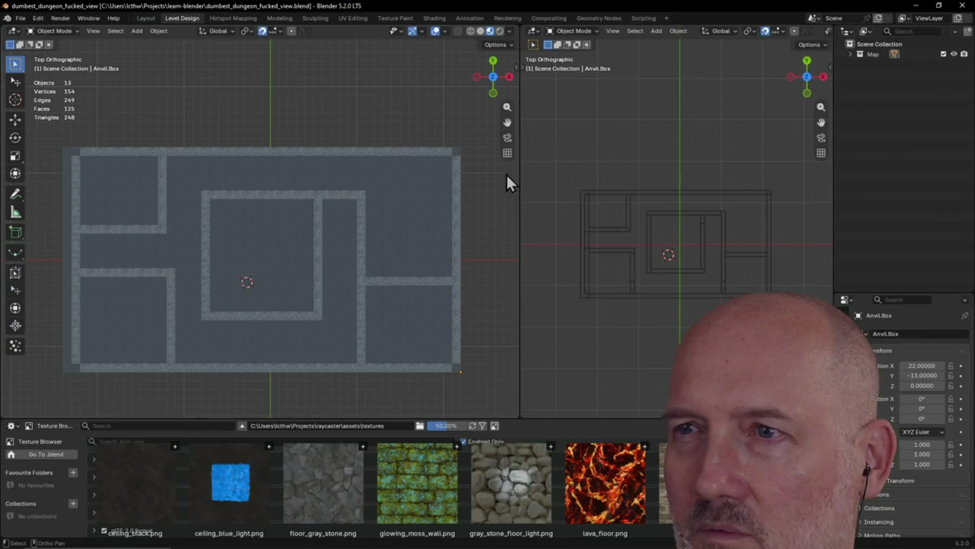
scroll(456, 197, "up", 1)
scroll(456, 197, "down", 1)
mouse_move(431, 190)
middle_mouse_down("shift")
mouse_move(351, 194)
mouse_move(393, 144)
middle_mouse_up("shift")
scroll(366, 200, "up", 2)
middle_click_drag(384, 229, 371, 216, "shift")
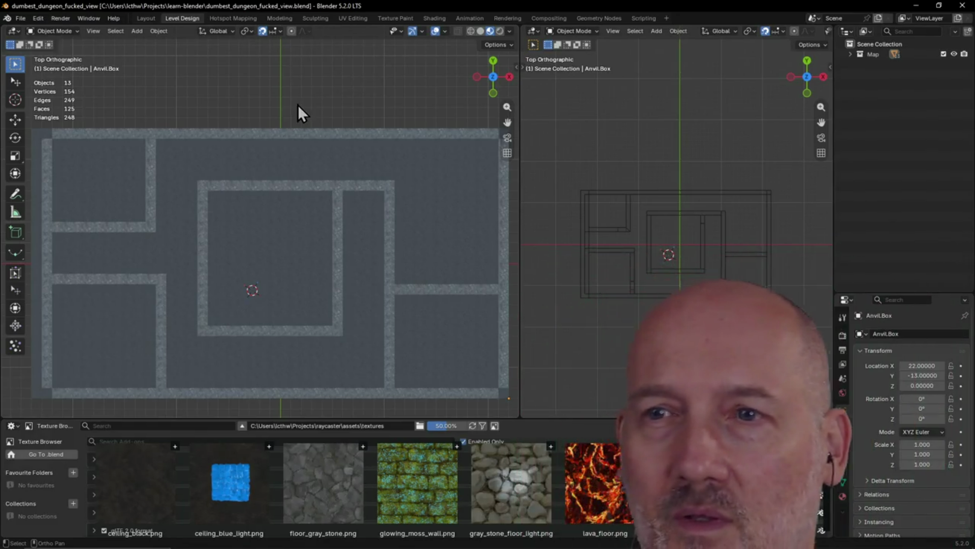
scroll(280, 105, "down", 1)
middle_click_drag(281, 105, 283, 94, "shift")
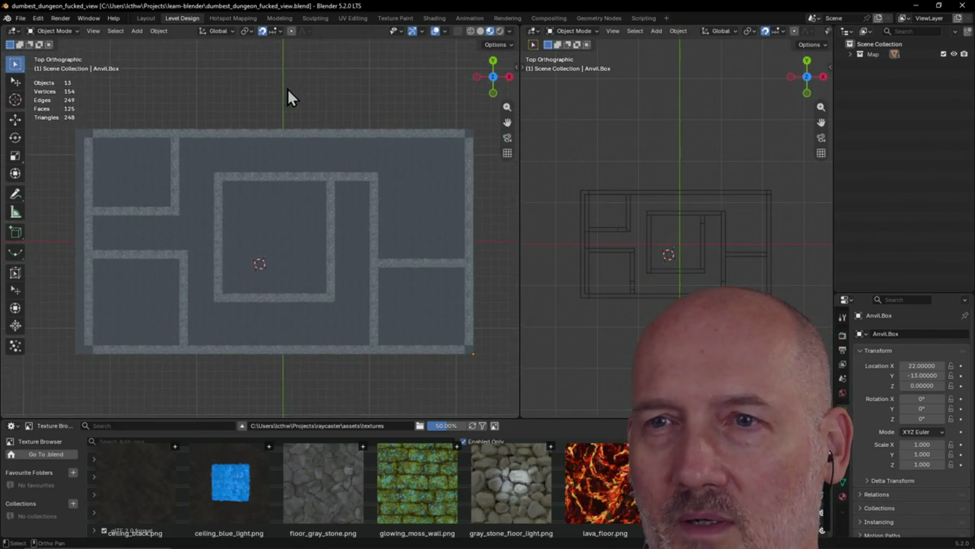
left_click(146, 19)
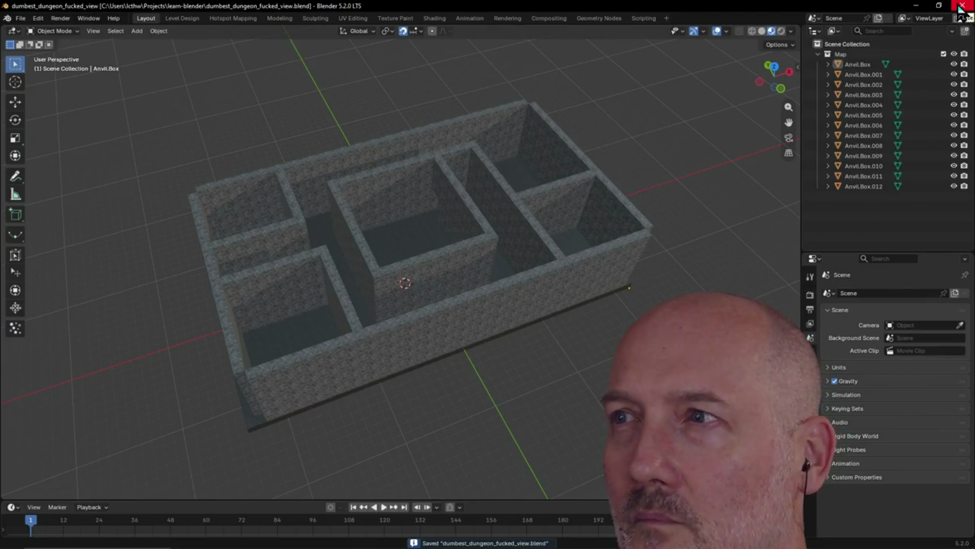
Alternate between Level Design map panning and Layout perspective orbiting of the dungeon.
left_click(178, 18)
scroll(446, 133, "up", 1)
scroll(441, 125, "down", 1)
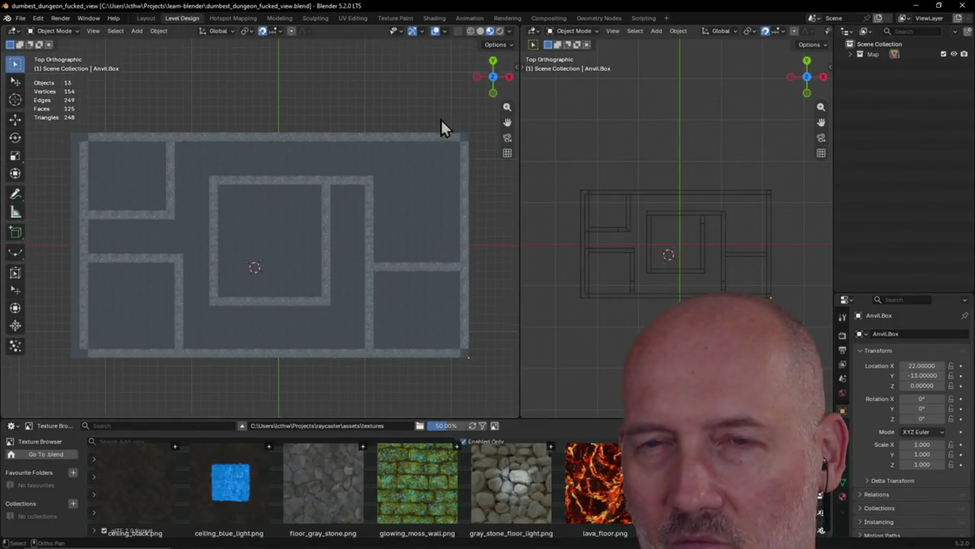
scroll(345, 123, "up", 1)
scroll(345, 123, "down", 1)
mouse_move(300, 165)
middle_mouse_down("shift")
mouse_move(292, 144)
mouse_move(284, 159)
middle_mouse_up("shift")
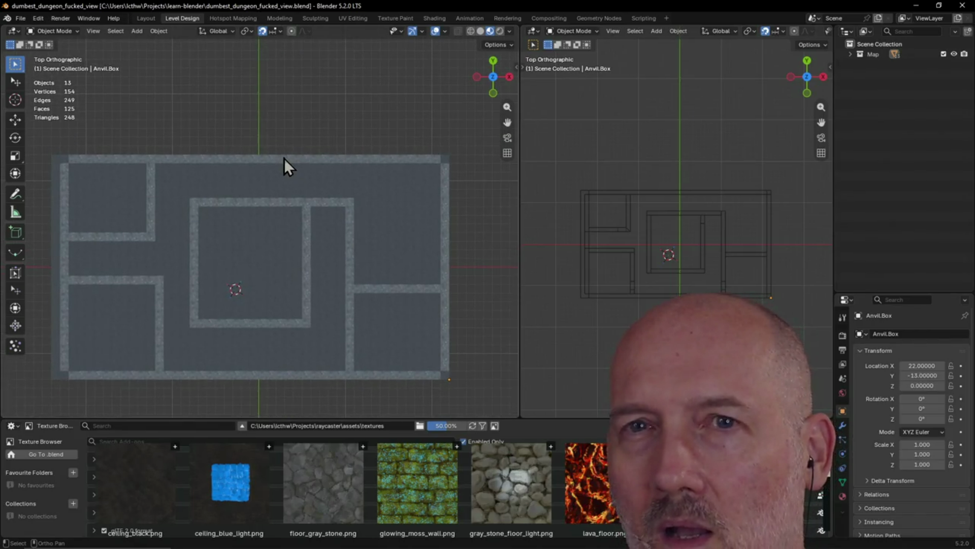
mouse_move(263, 129)
middle_mouse_down("shift")
mouse_move(281, 137)
mouse_move(283, 109)
middle_mouse_up("shift")
scroll(281, 136, "up", 1)
scroll(281, 135, "down", 1)
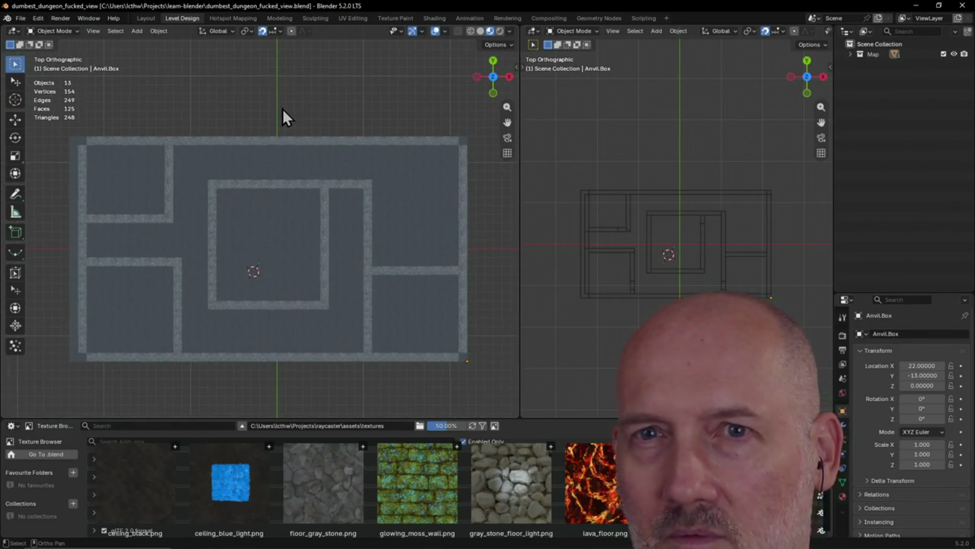
left_click(147, 22)
mouse_move(338, 243)
middle_mouse_down()
mouse_move(280, 217)
mouse_move(219, 218)
mouse_move(169, 77)
middle_mouse_up()
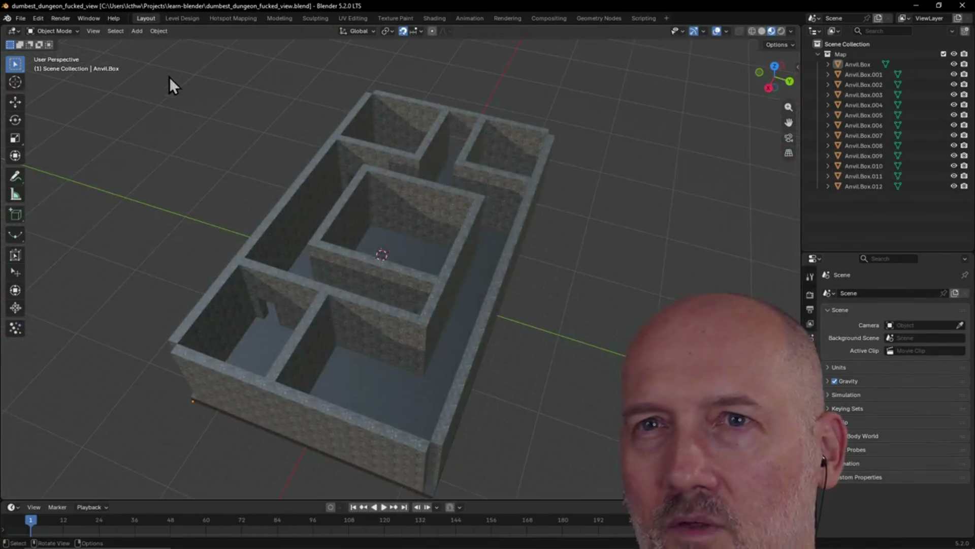
left_click(179, 20)
mouse_move(287, 268)
middle_mouse_down("shift")
mouse_move(301, 255)
mouse_move(311, 263)
middle_mouse_up("shift")
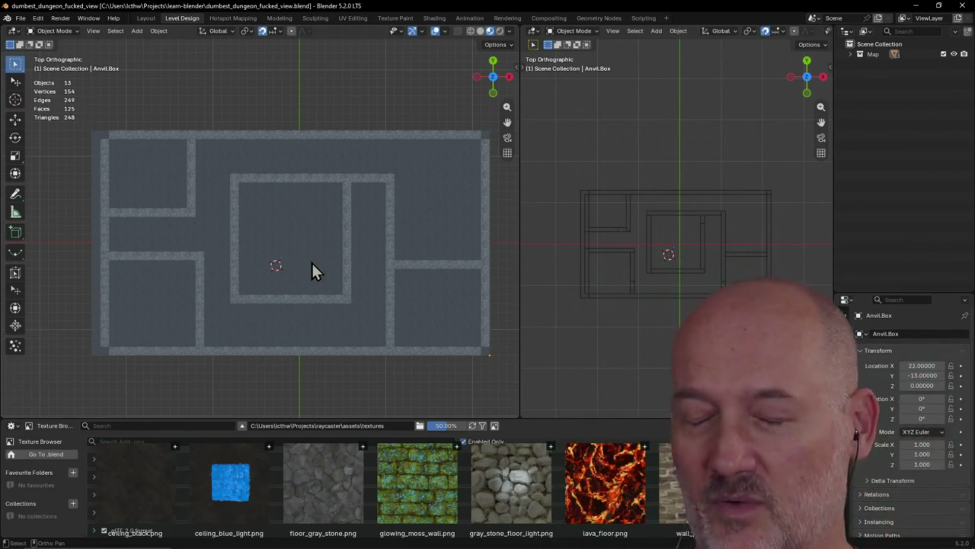
scroll(322, 243, "down", 2)
scroll(321, 245, "up", 2)
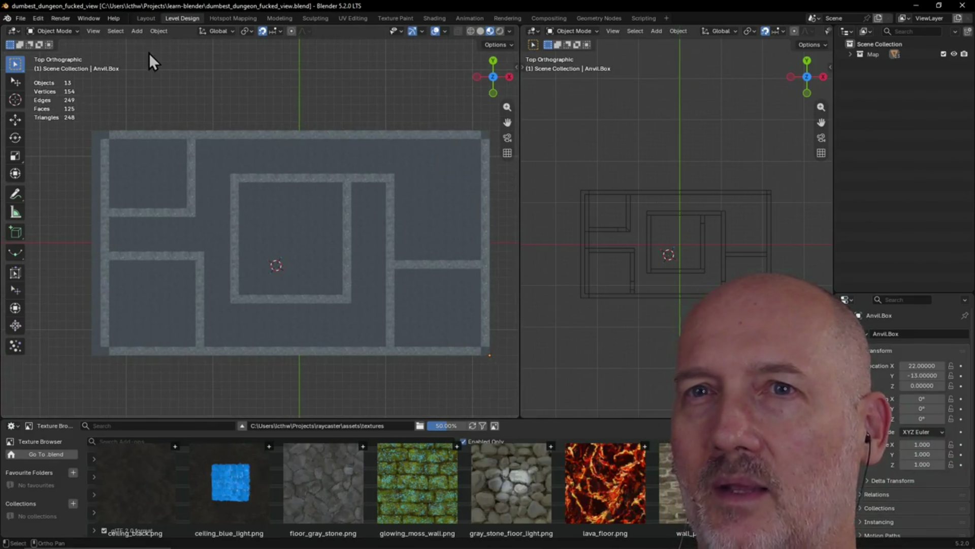
Orbit the dungeon in Layout, pan the Level Design map once more, and settle on Layout.
left_click(141, 23)
mouse_move(232, 126)
middle_mouse_down()
mouse_move(325, 239)
mouse_move(239, 236)
middle_mouse_up()
scroll(327, 215, "up", 3)
mouse_move(330, 216)
middle_mouse_down()
mouse_move(241, 244)
mouse_move(179, 199)
mouse_move(283, 183)
mouse_move(302, 155)
middle_mouse_up()
scroll(190, 205, "down", 3)
mouse_move(401, 207)
middle_mouse_down()
mouse_move(493, 131)
mouse_move(511, 298)
mouse_move(424, 164)
middle_mouse_up()
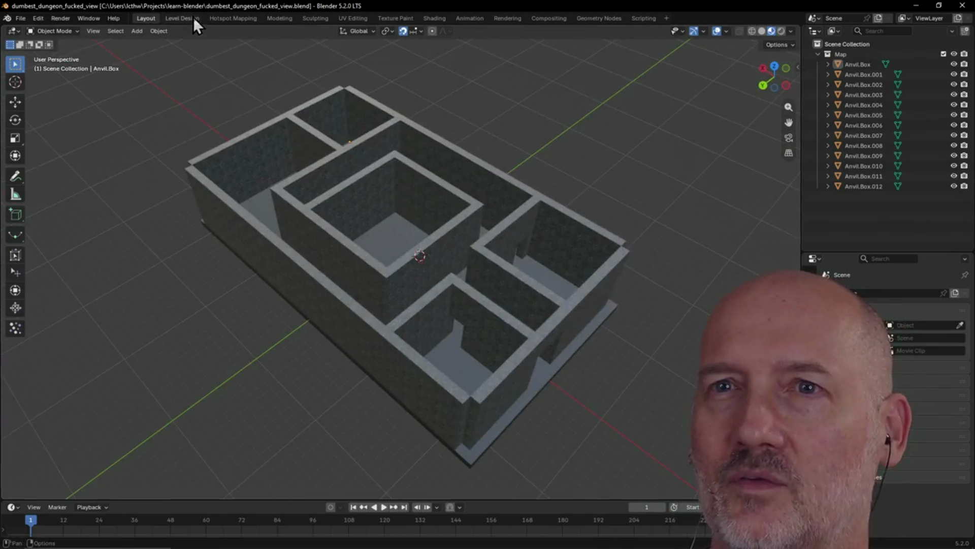
left_click(193, 18)
mouse_move(498, 227)
middle_mouse_down("shift")
mouse_move(430, 154)
mouse_move(381, 159)
mouse_move(351, 181)
middle_mouse_up("shift")
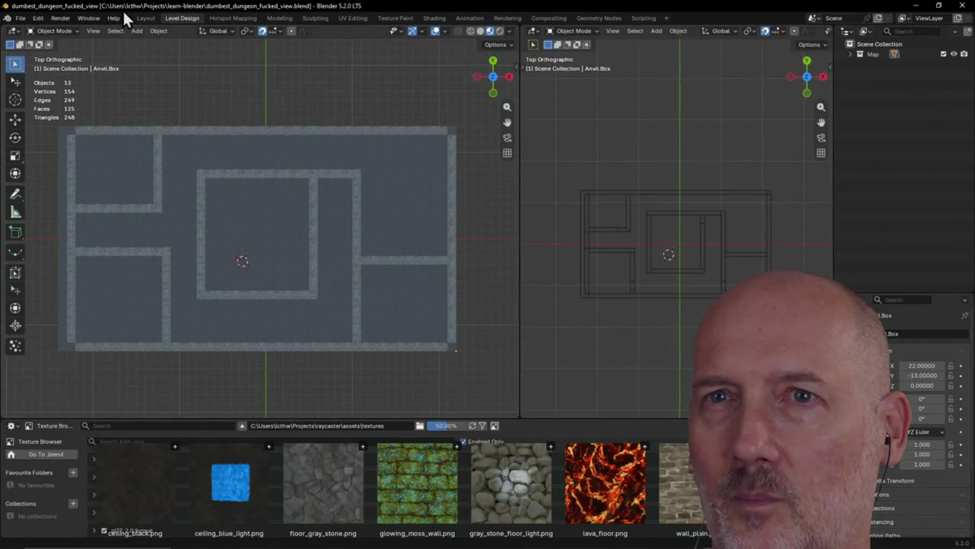
left_click(142, 17)
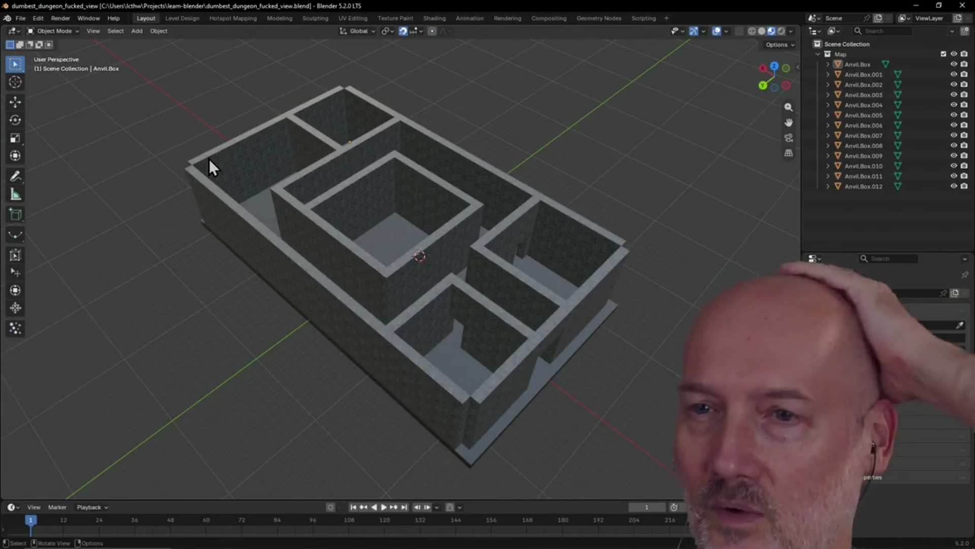
scroll(215, 163, "up", 1)
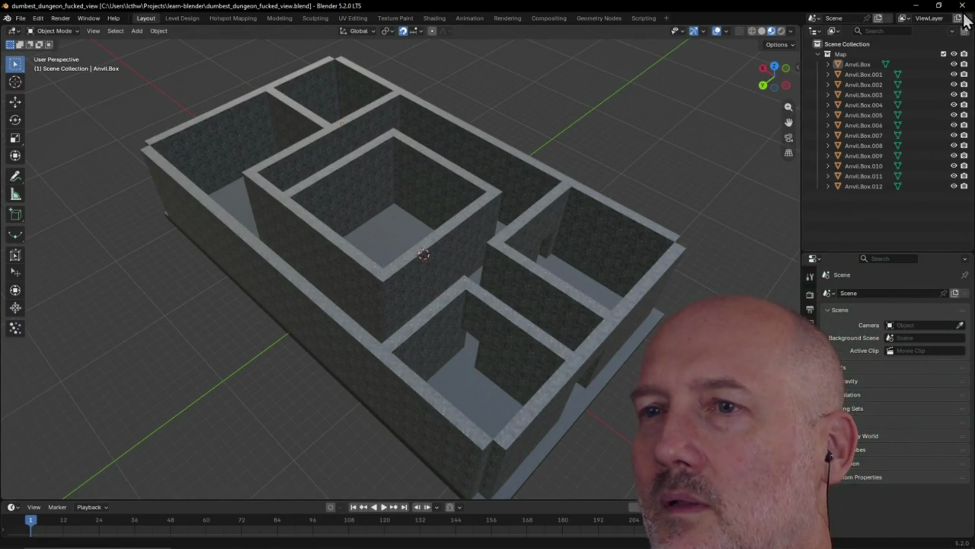
scroll(685, 190, "down", 1)
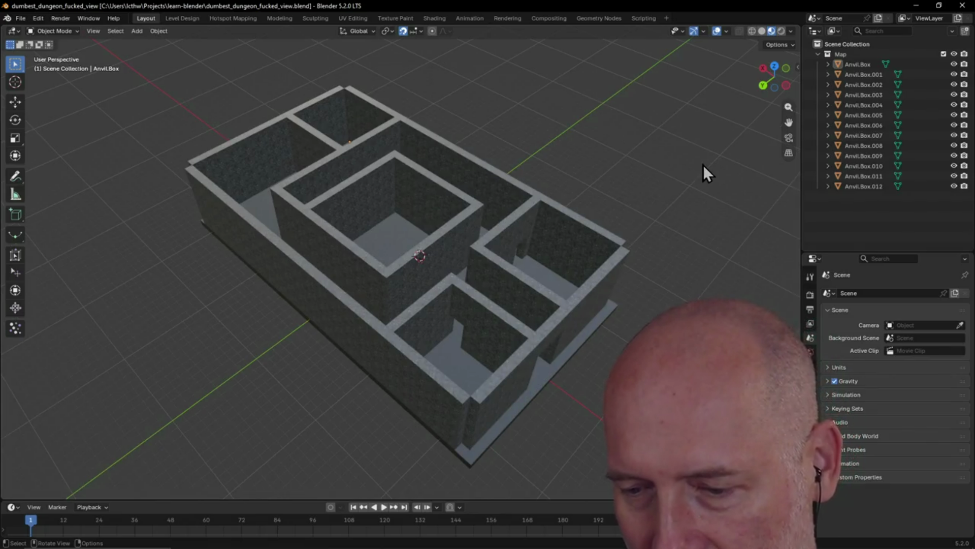
Alt+Tab through open windows to bring the browser with The Base Mesh library forward.
key("alt+Tab")
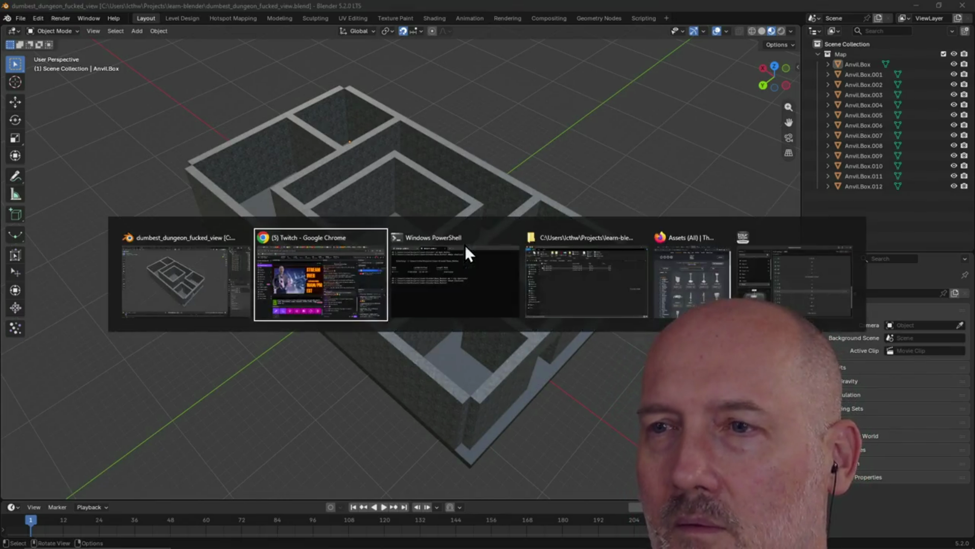
key("alt+Tab")
key("alt+Tab")
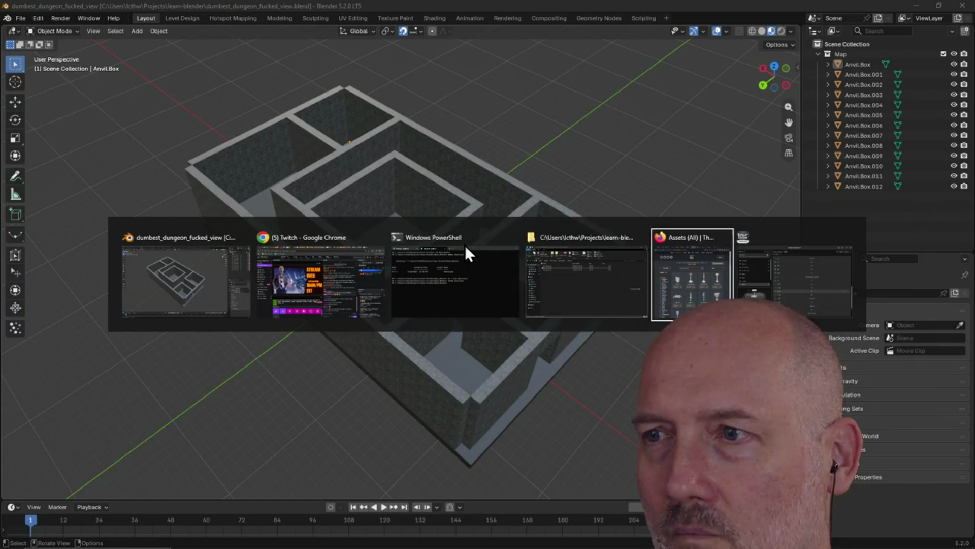
key("alt+Tab")
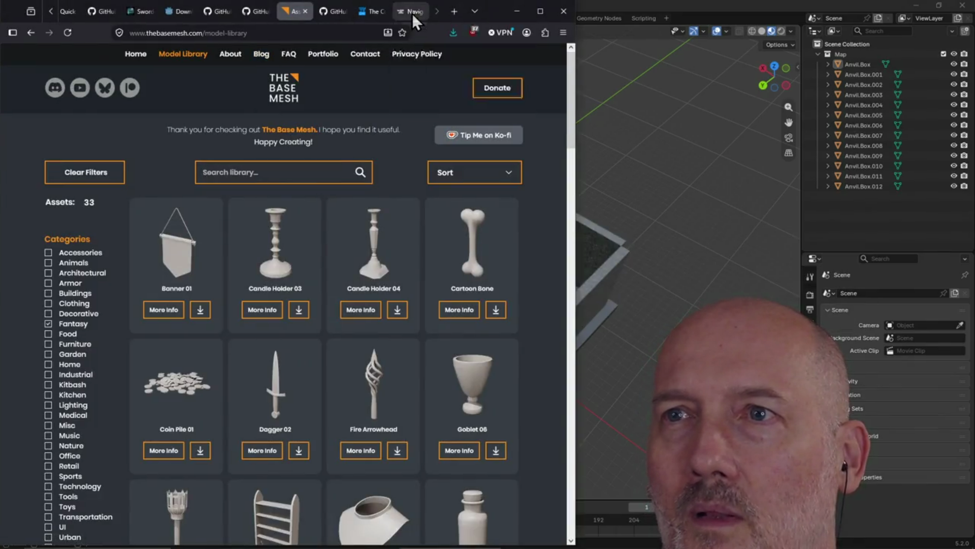
Open the Anvil Level Design docs' Navigation & Selection page, then Workspace Setup.
left_click(412, 12)
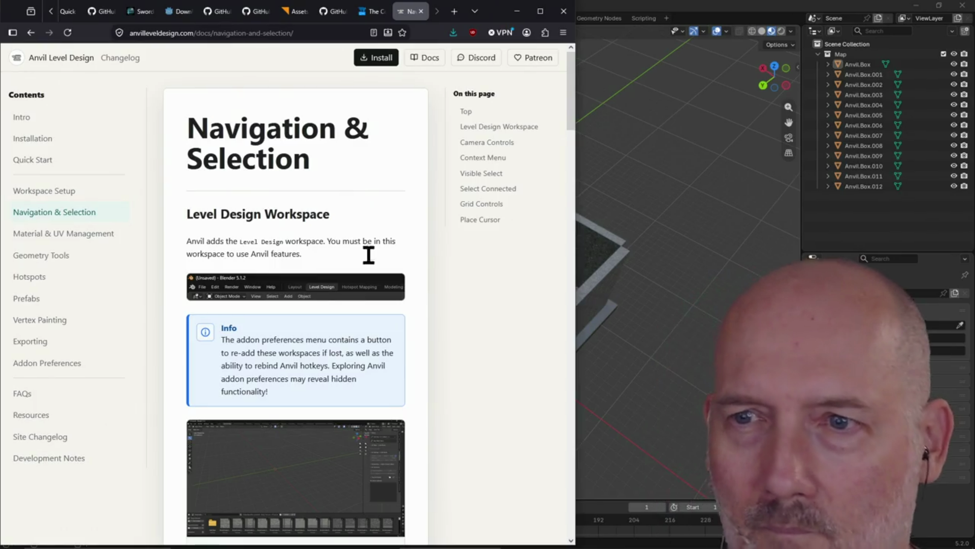
scroll(394, 217, "down", 1)
scroll(394, 217, "down", 5)
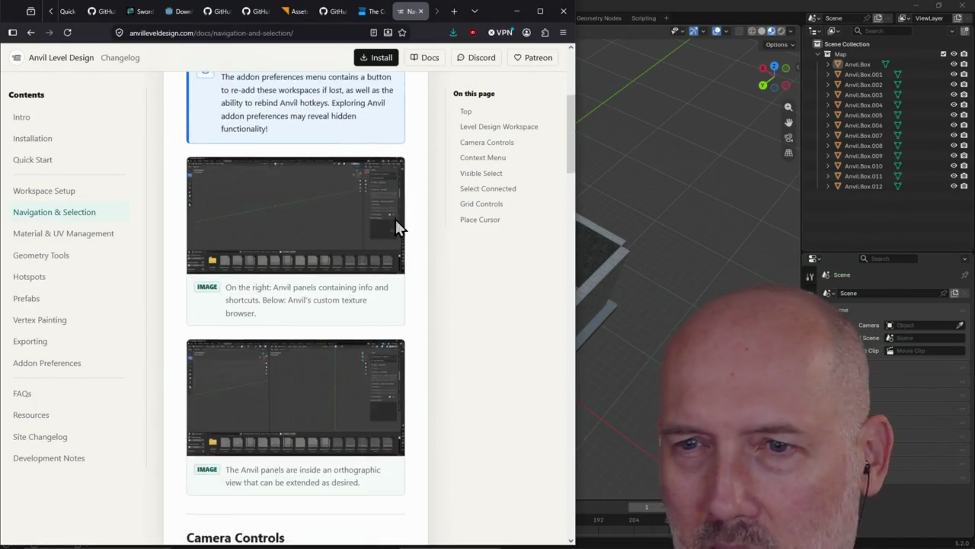
scroll(394, 217, "down", 5)
scroll(394, 217, "down", 5)
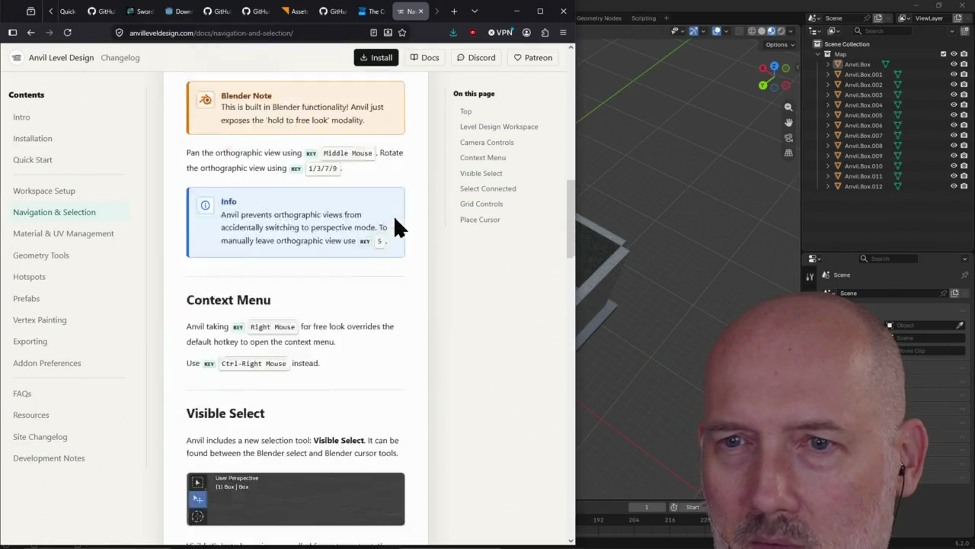
scroll(395, 218, "down", 5)
scroll(396, 219, "down", 4)
scroll(395, 219, "down", 1)
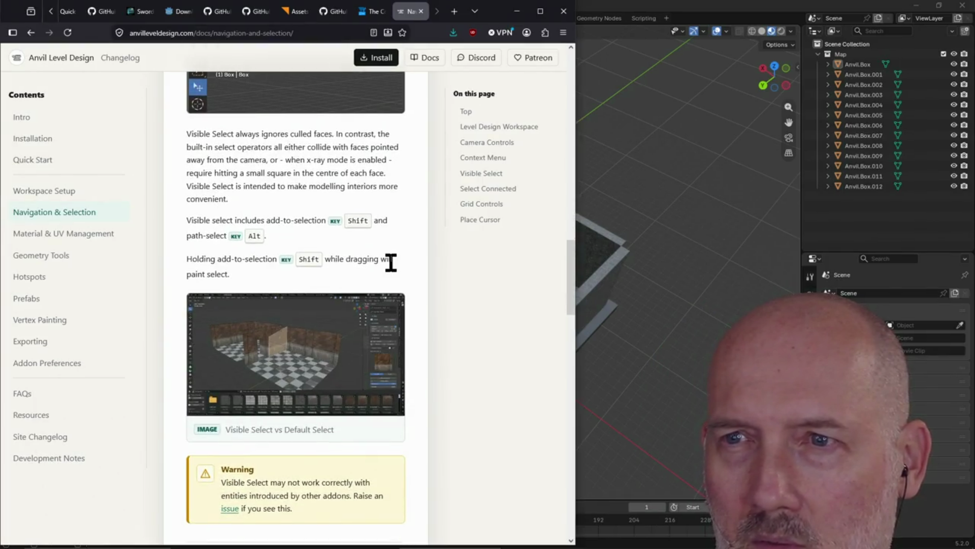
scroll(390, 262, "down", 4)
scroll(389, 259, "down", 2)
scroll(390, 261, "down", 4)
scroll(391, 263, "down", 2)
scroll(391, 262, "down", 1)
scroll(390, 261, "down", 3)
scroll(390, 259, "down", 4)
scroll(390, 259, "down", 4)
scroll(389, 259, "down", 3)
scroll(389, 259, "down", 3)
scroll(390, 259, "down", 4)
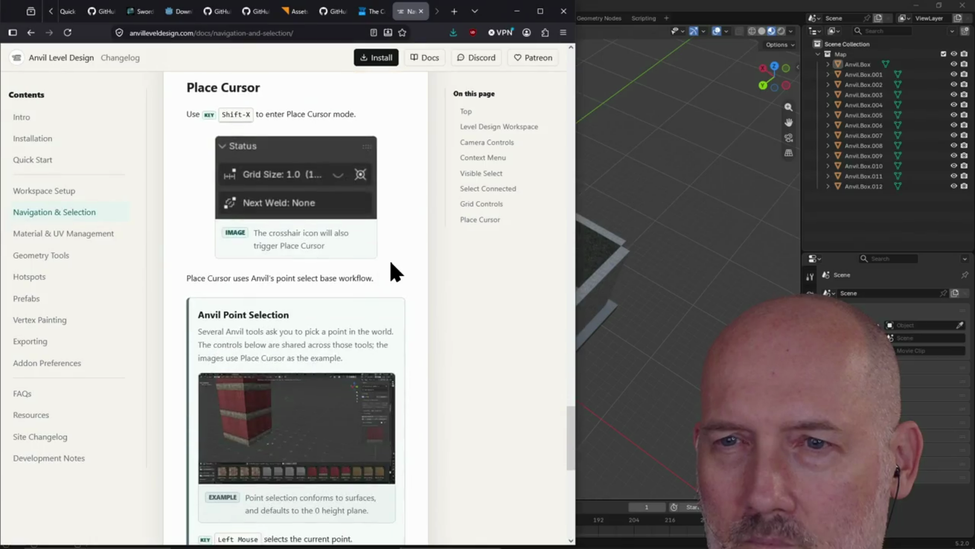
scroll(391, 263, "down", 2)
scroll(391, 265, "down", 2)
scroll(391, 265, "down", 1)
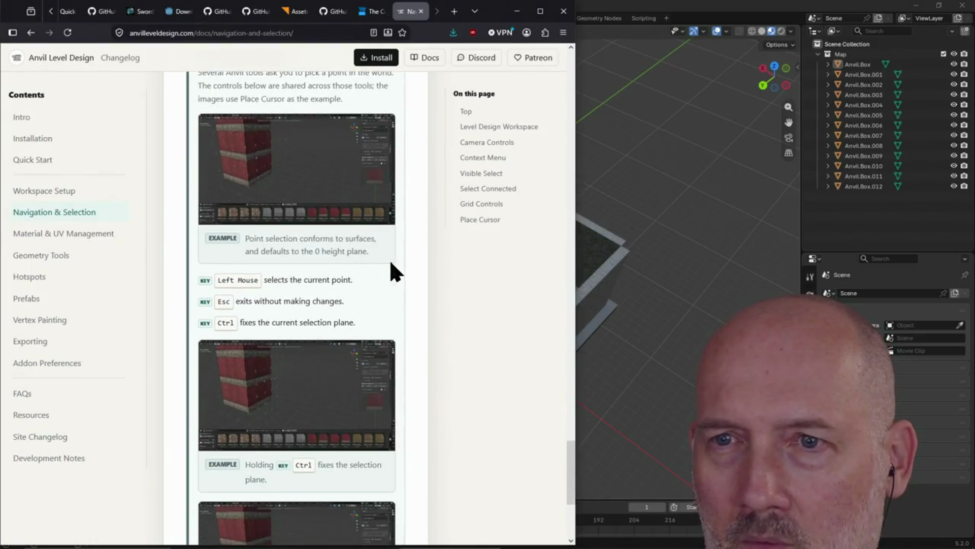
scroll(391, 265, "down", 3)
scroll(391, 271, "up", 3)
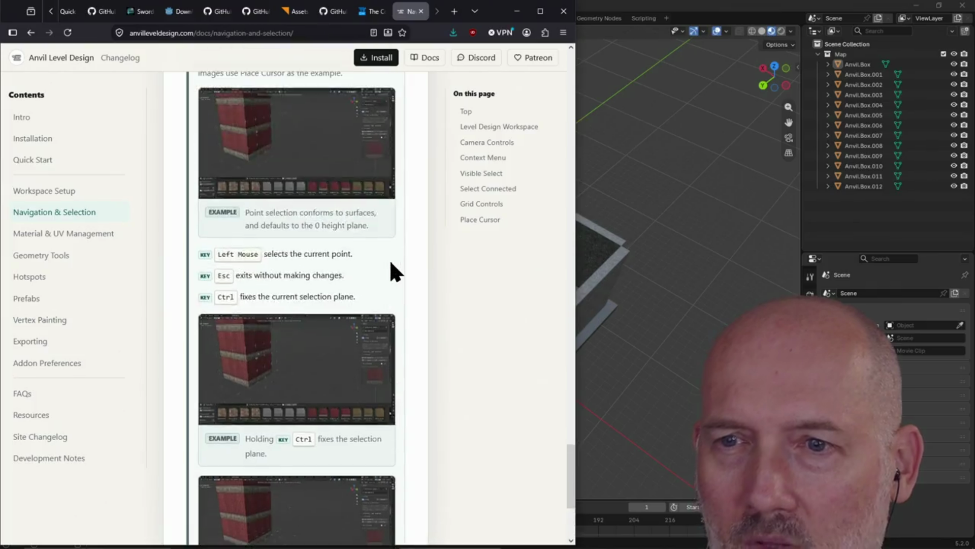
scroll(390, 271, "up", 5)
scroll(391, 270, "up", 5)
scroll(393, 268, "up", 5)
scroll(393, 268, "up", 5)
scroll(393, 268, "up", 5)
scroll(393, 269, "up", 5)
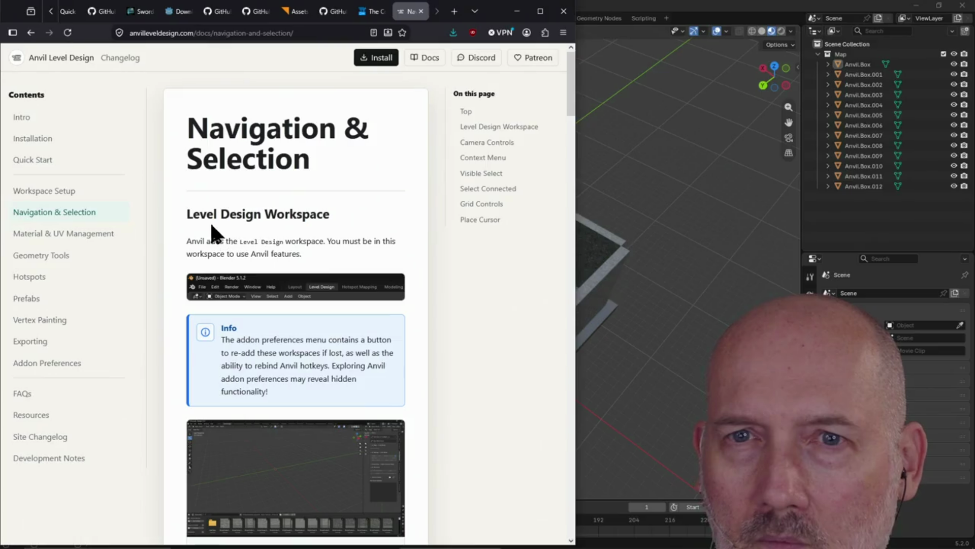
left_click(45, 191)
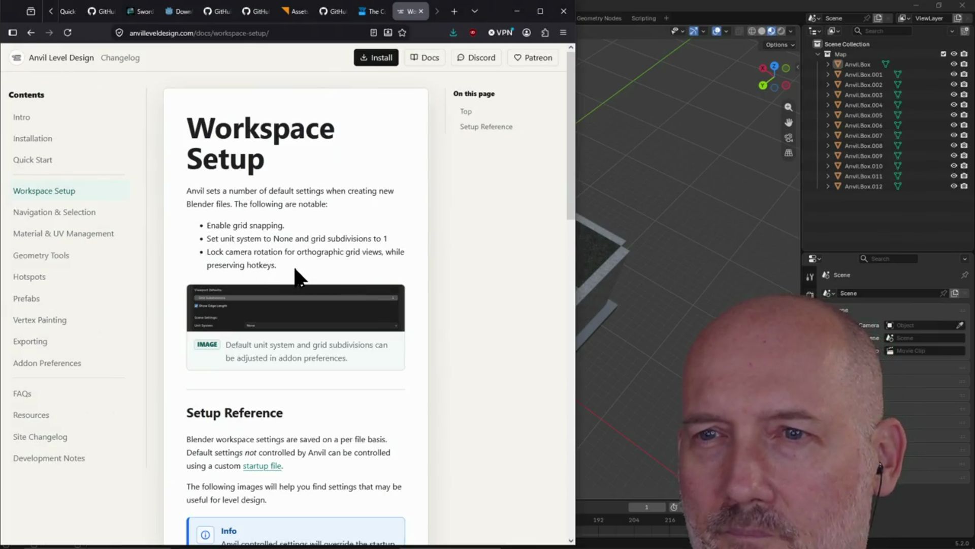
Highlight the camera-rotation lock note, then close the Blender and PowerShell windows.
left_click_drag(279, 266, 214, 258)
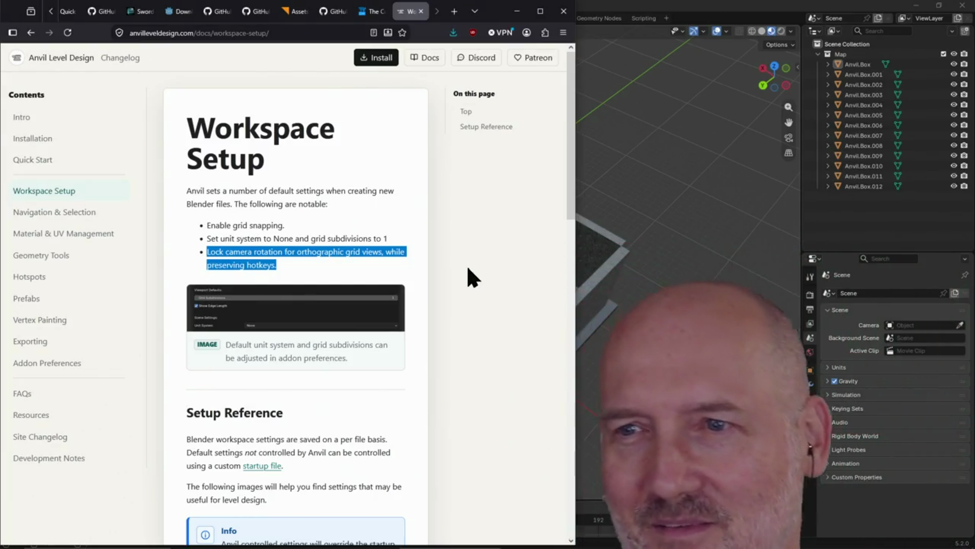
left_click(468, 267)
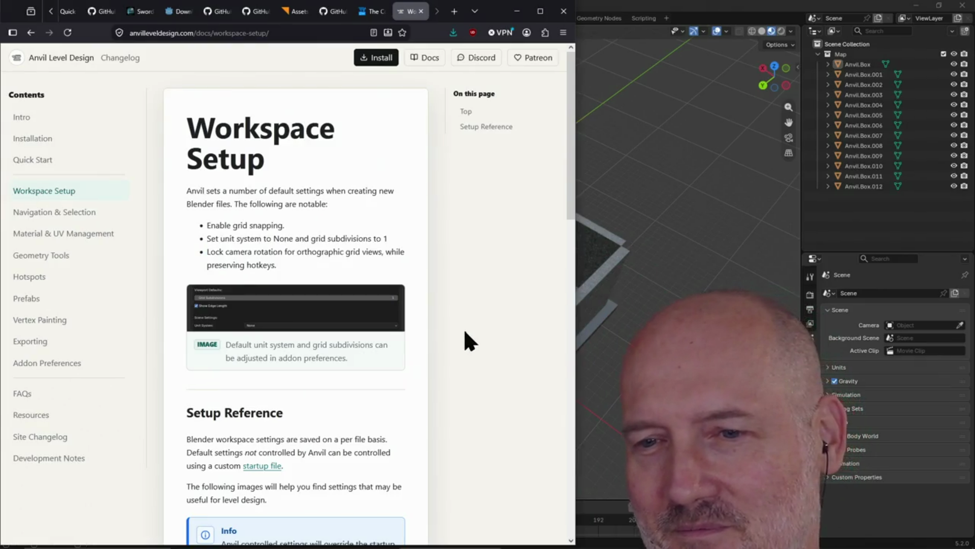
scroll(465, 331, "down", 3)
scroll(465, 332, "down", 3)
scroll(467, 340, "down", 2)
scroll(466, 341, "up", 5)
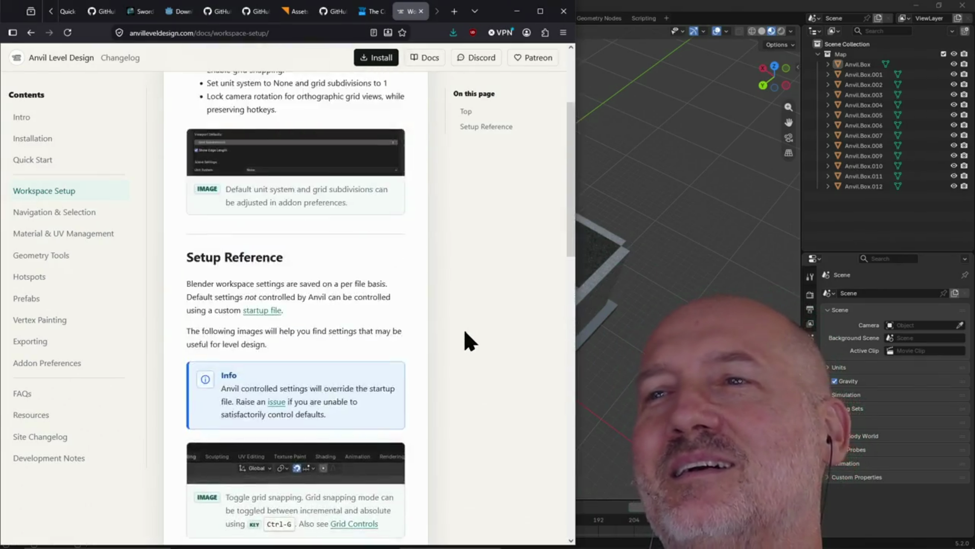
scroll(467, 340, "up", 2)
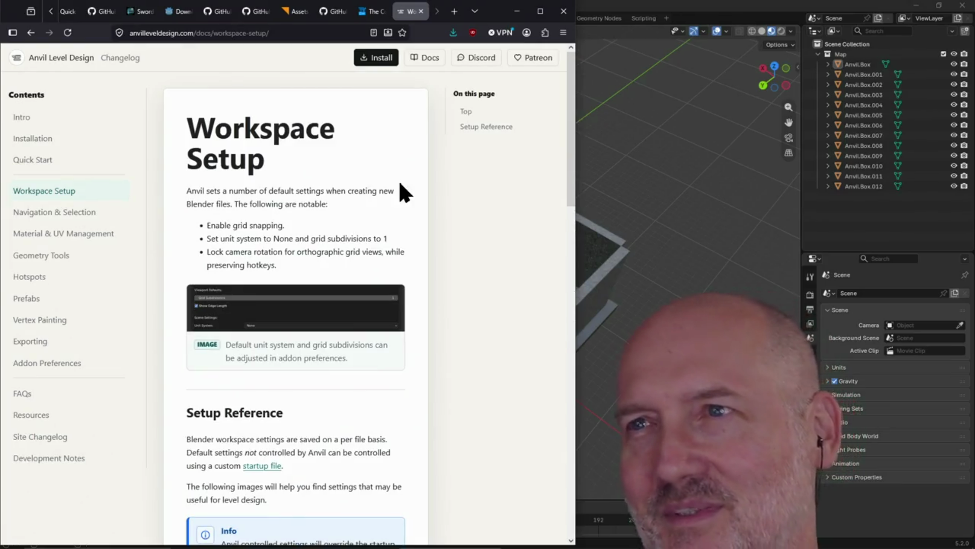
left_click(629, 12)
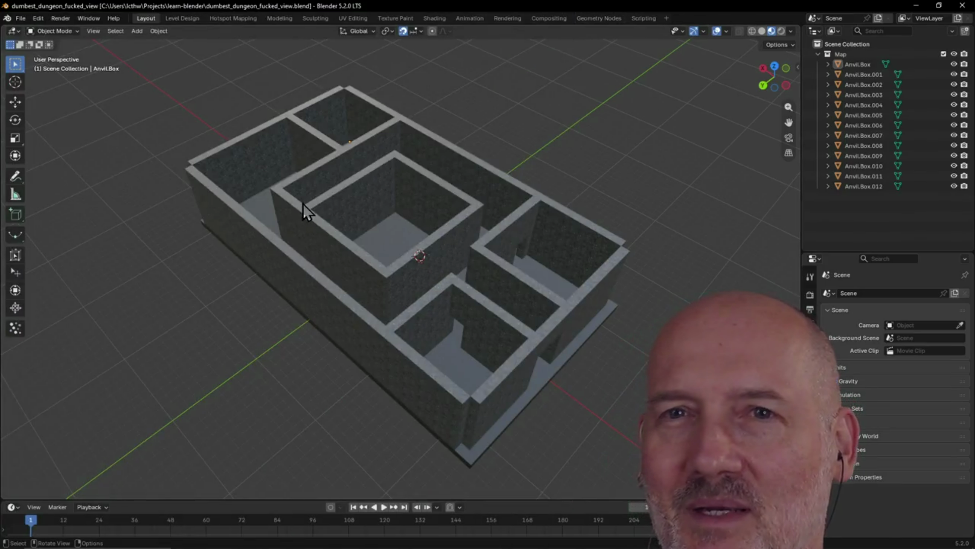
scroll(574, 140, "down", 2)
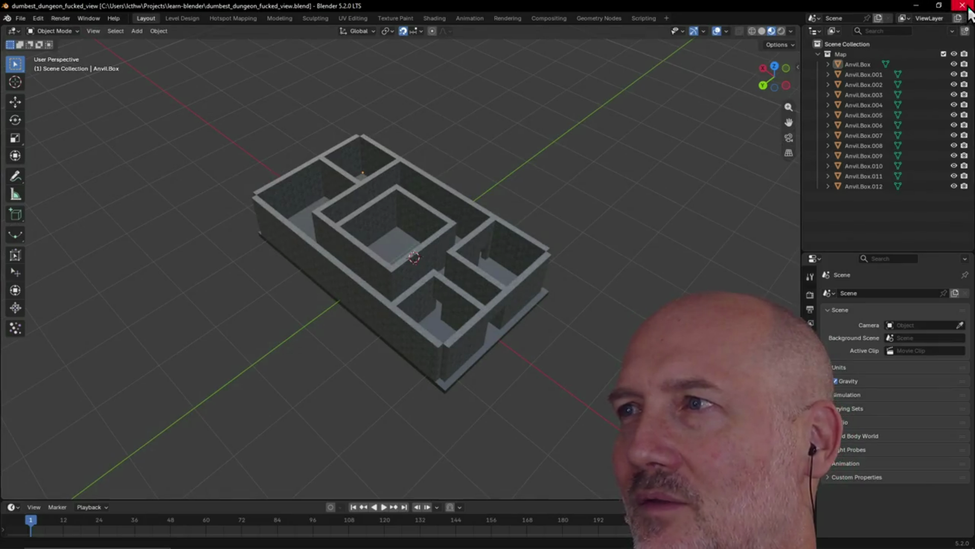
left_click(965, 7)
left_click(659, 116)
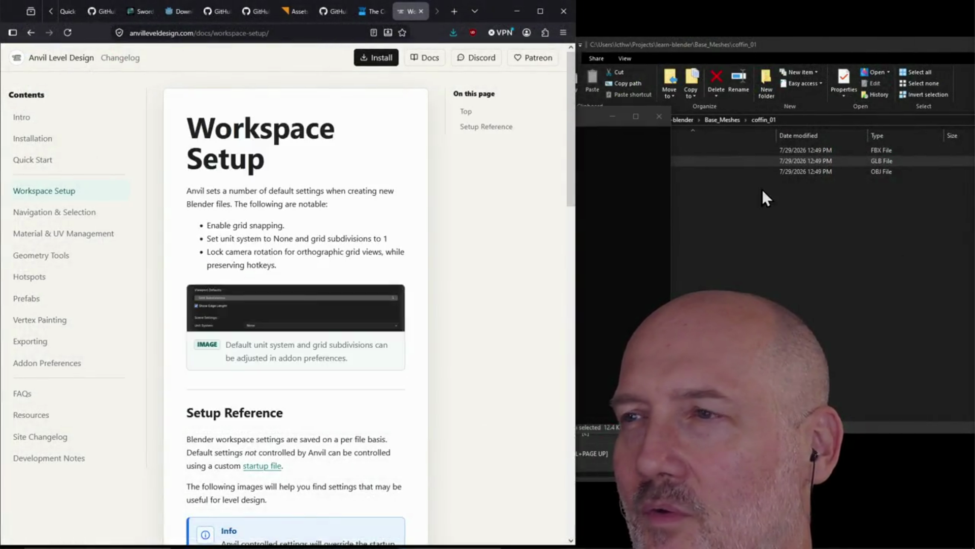
Move the coffin_01 Explorer window aside and close it, revealing the Workspace Setup docs.
left_click(834, 103)
left_click_drag(906, 58, 705, 97)
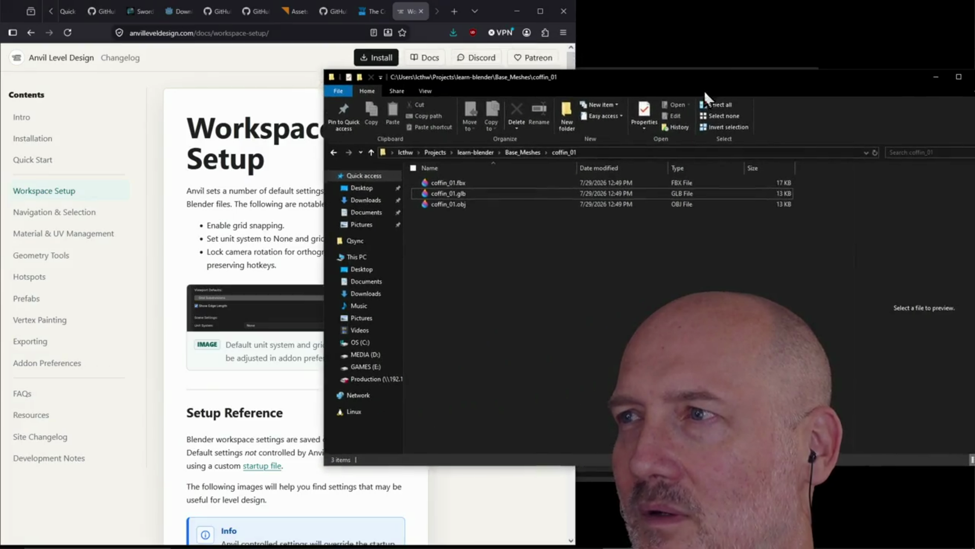
left_click_drag(855, 89, 799, 107)
left_click(858, 95)
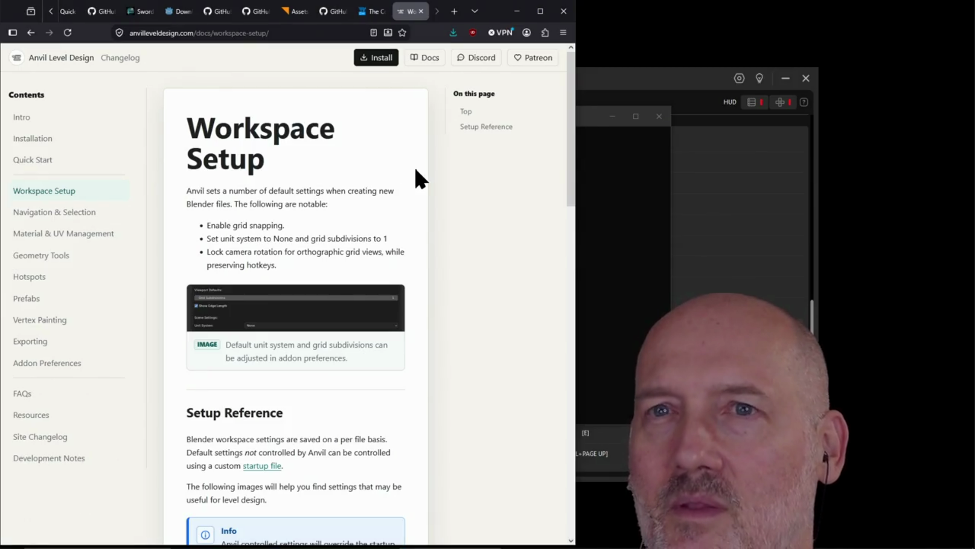
Search Google for 'material maker' in a new browser tab.
key("ctrl+t")
type("material maker")
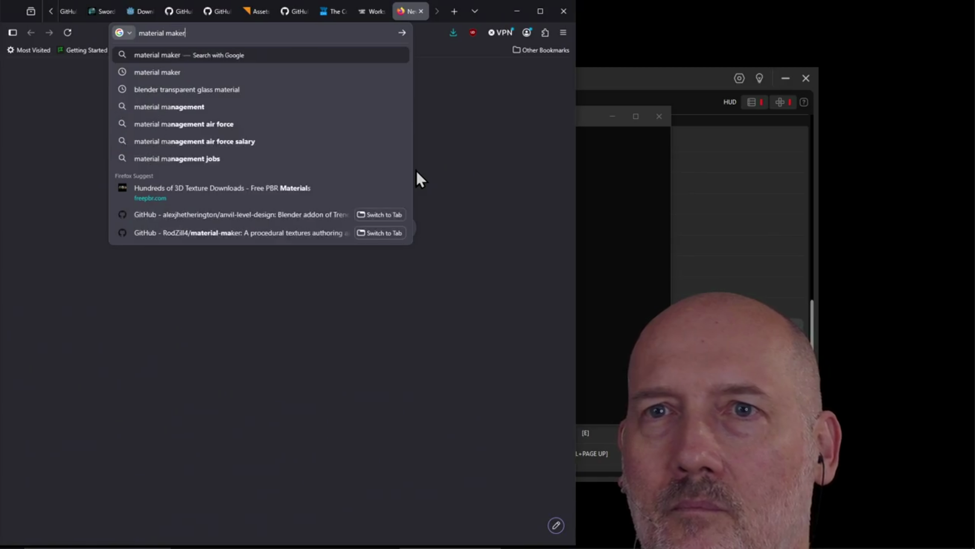
key("Return")
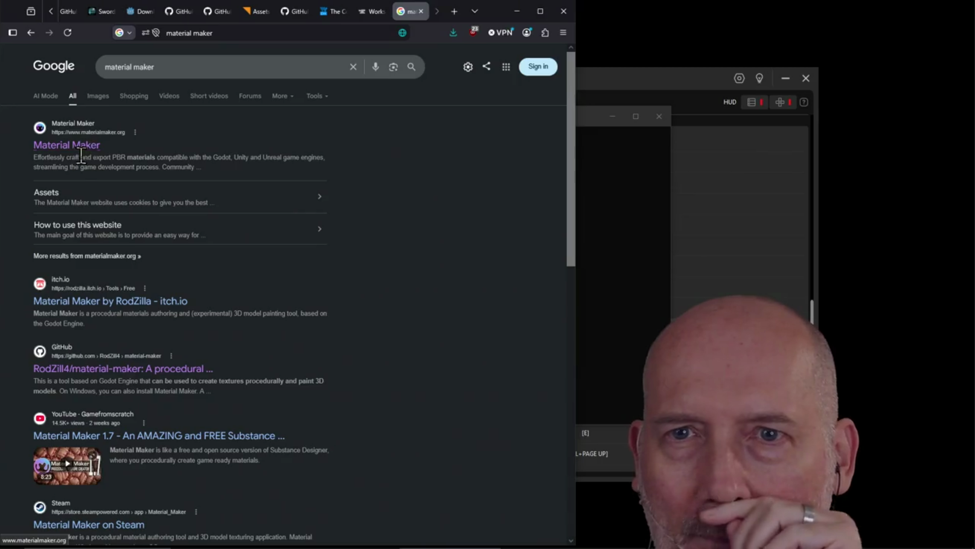
Go to the official materialmaker.org site from the search results.
left_click(239, 170)
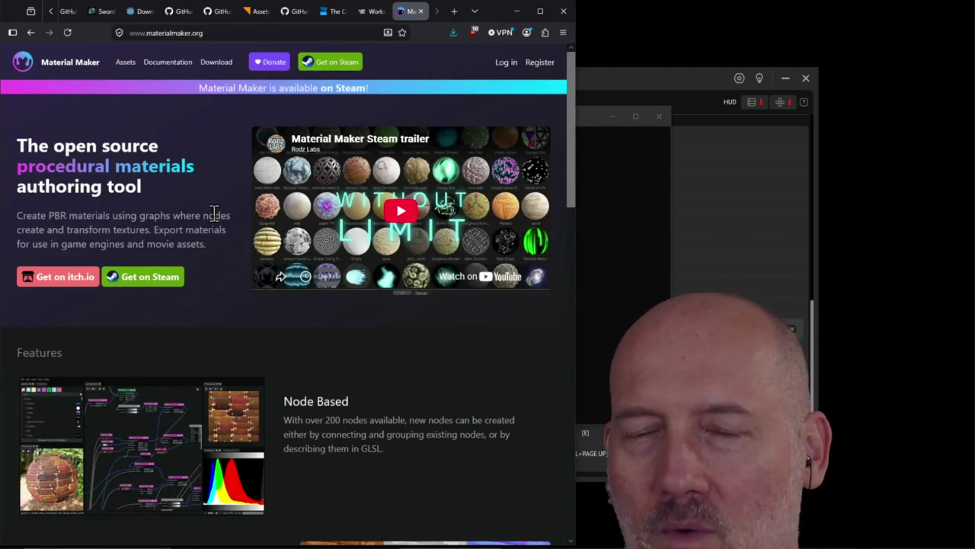
scroll(269, 336, "down", 1)
scroll(269, 345, "down", 3)
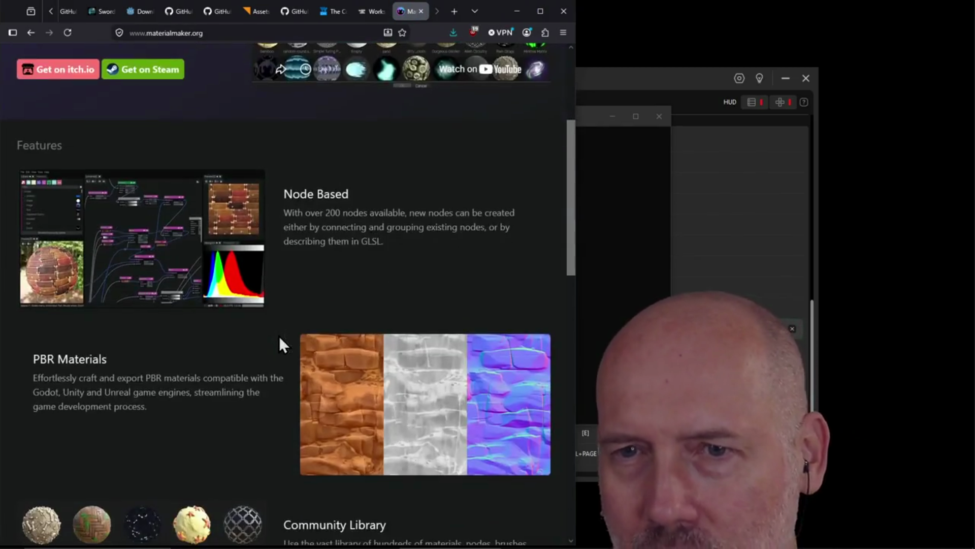
scroll(279, 344, "down", 1)
scroll(278, 345, "down", 3)
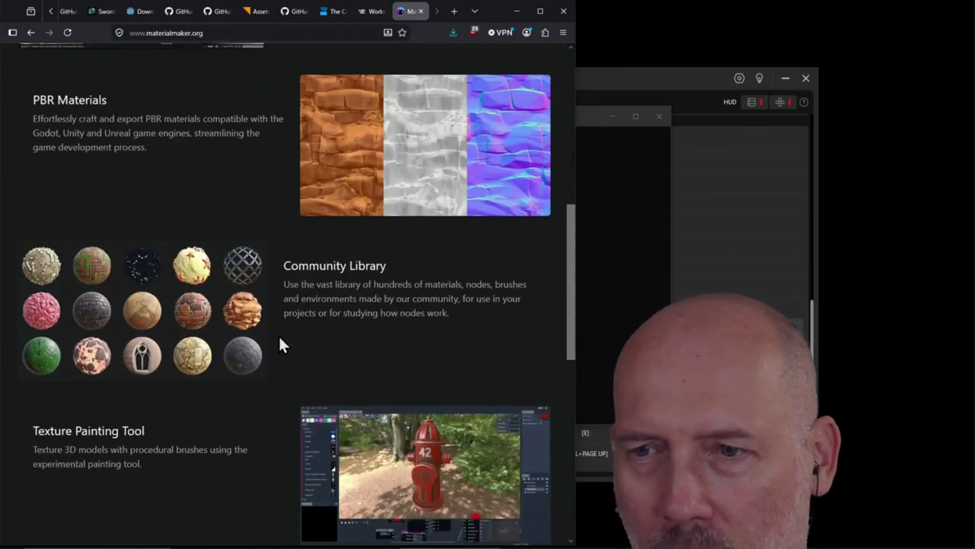
scroll(279, 344, "down", 2)
scroll(201, 355, "down", 4)
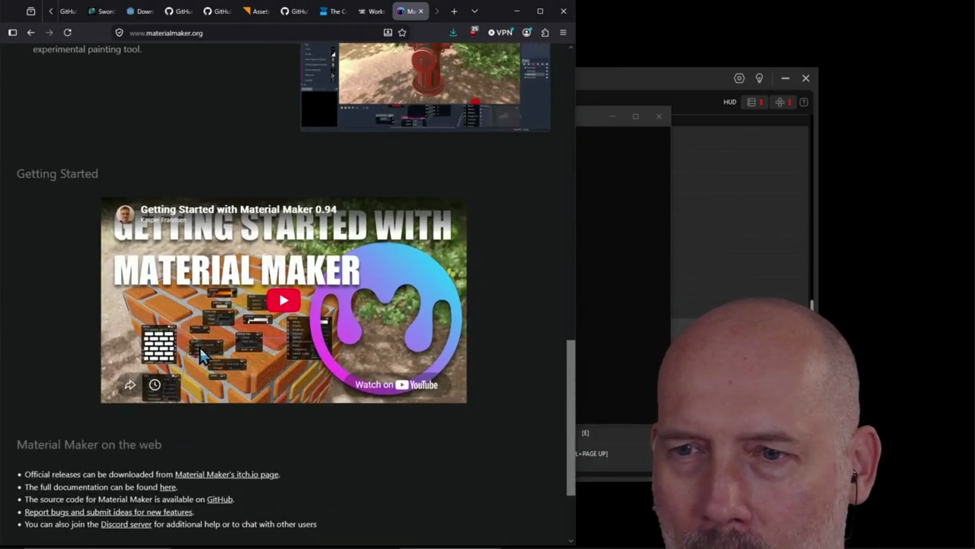
scroll(201, 355, "down", 2)
scroll(325, 381, "up", 5)
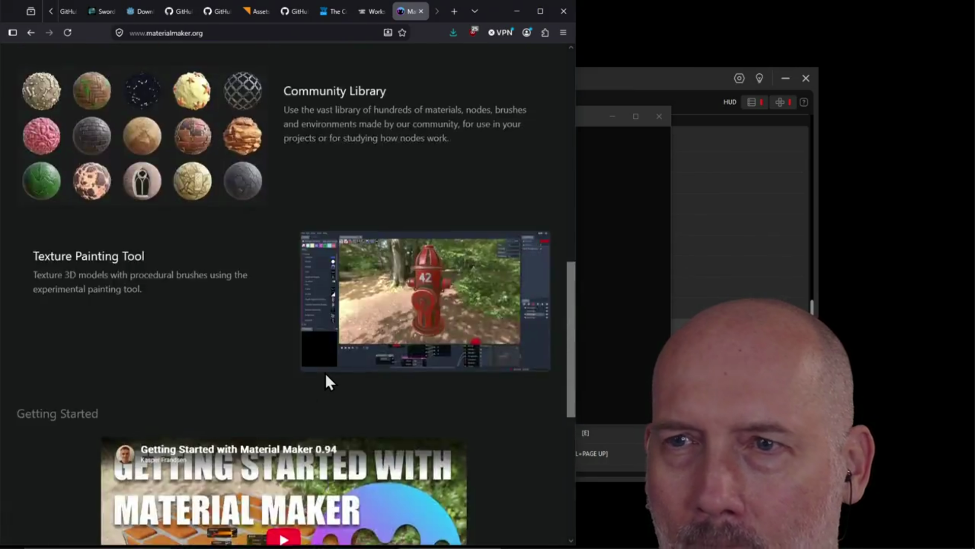
scroll(325, 382, "up", 5)
scroll(325, 380, "up", 5)
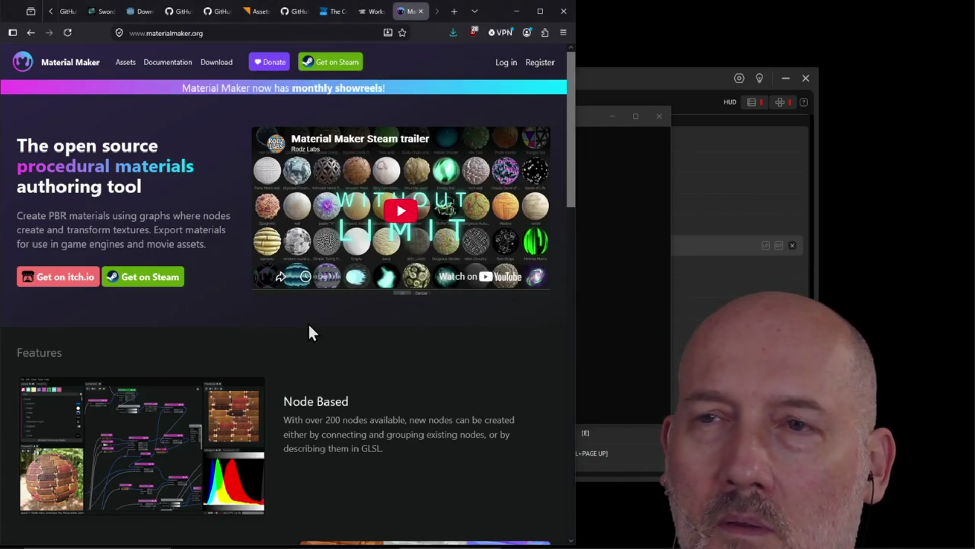
Go to the Material Maker itch.io download page and close the materialmaker.org tab.
left_click(221, 69)
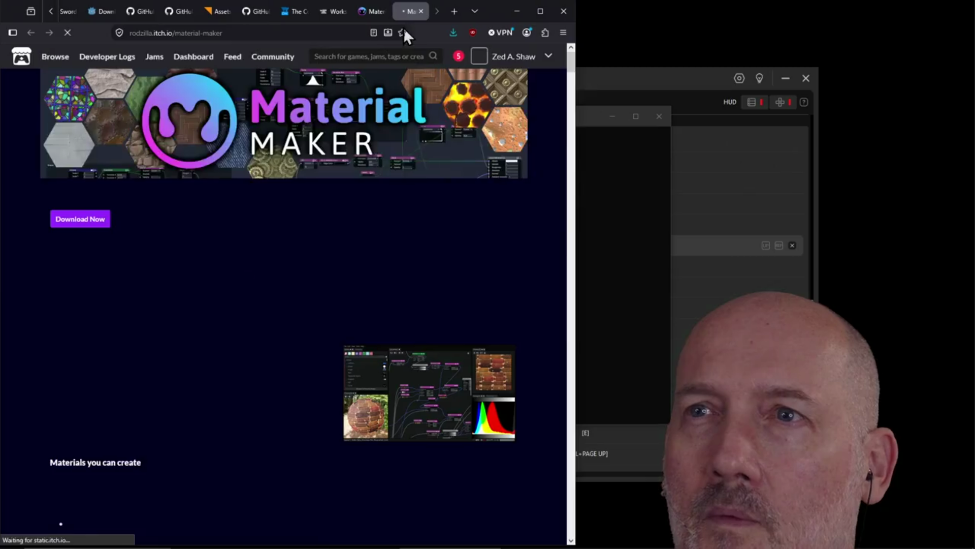
left_click(372, 16)
left_click(381, 11)
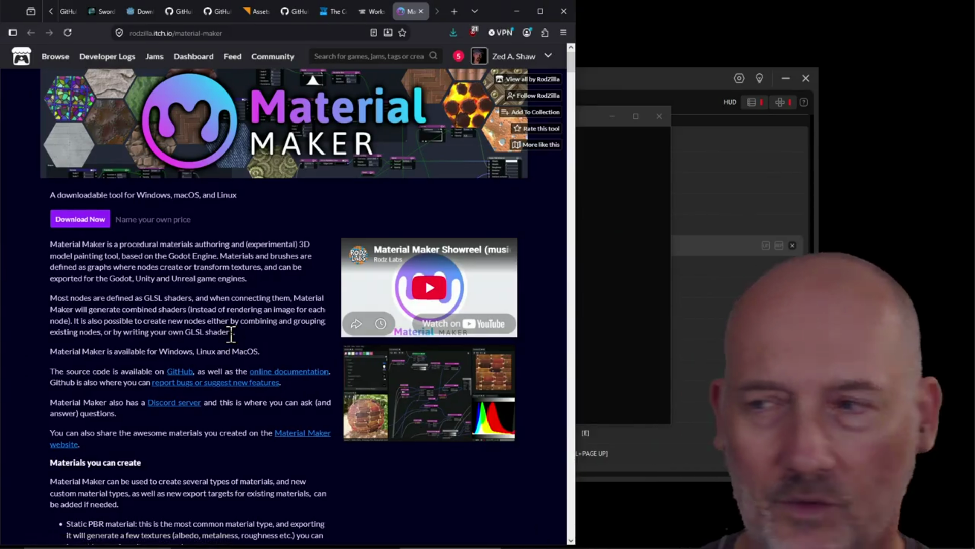
scroll(231, 333, "down", 1)
scroll(261, 379, "down", 2)
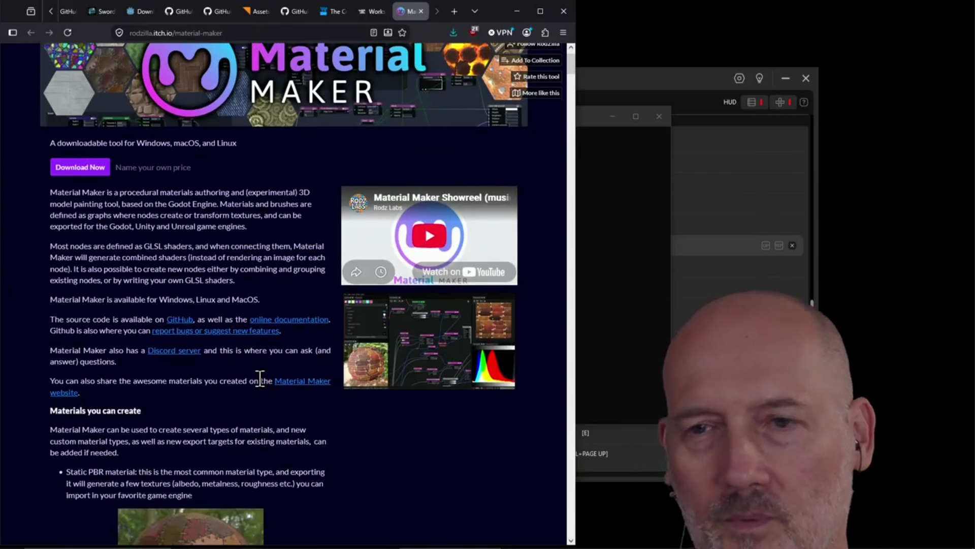
scroll(262, 384, "up", 3)
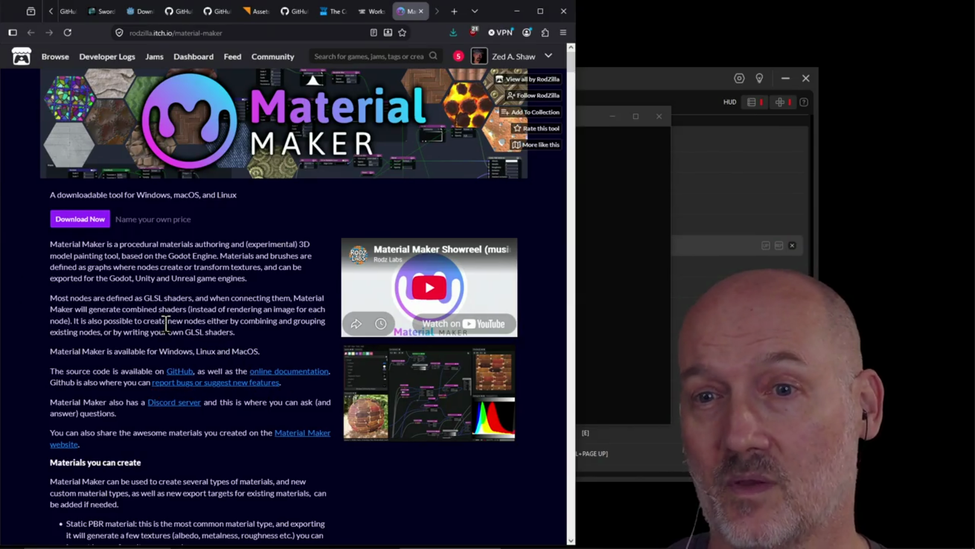
scroll(166, 324, "down", 1)
scroll(328, 442, "down", 3)
scroll(363, 444, "down", 3)
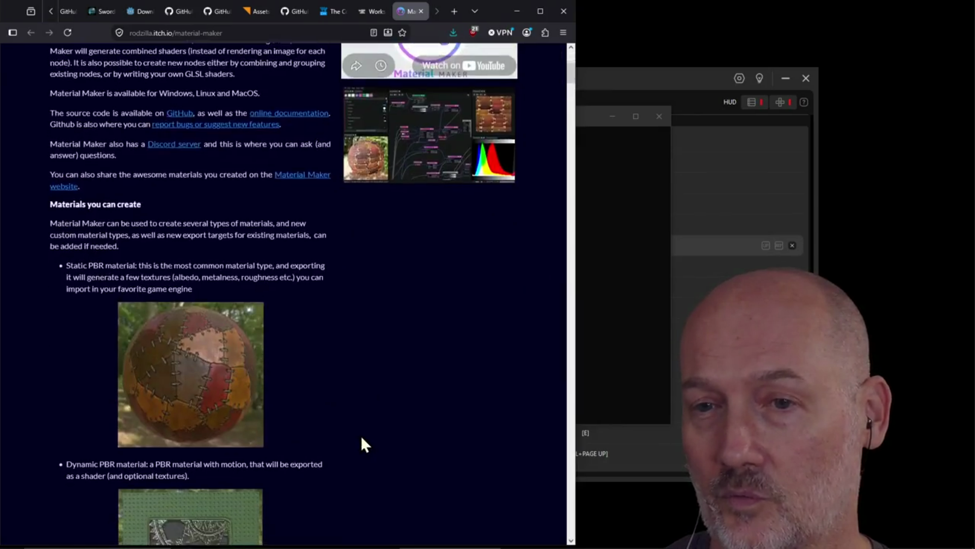
scroll(412, 438, "down", 2)
scroll(416, 433, "up", 4)
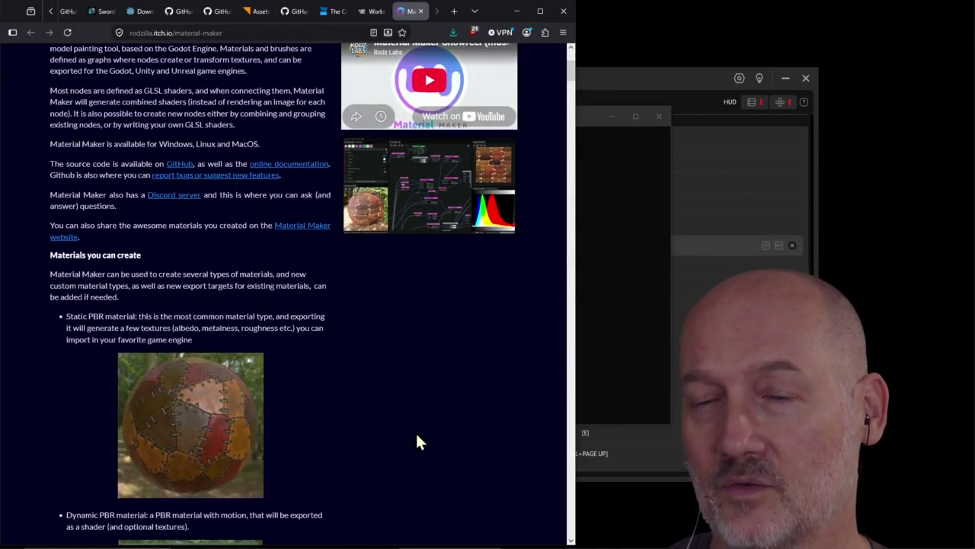
scroll(417, 435, "down", 2)
scroll(416, 435, "down", 3)
scroll(416, 434, "down", 1)
scroll(416, 441, "down", 2)
scroll(416, 441, "down", 3)
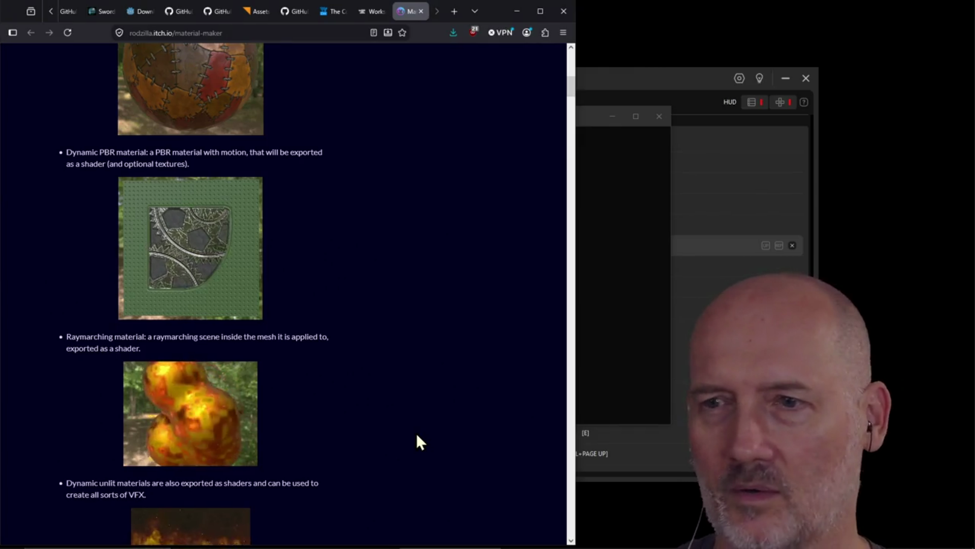
scroll(425, 439, "down", 2)
scroll(428, 439, "down", 3)
scroll(427, 440, "down", 1)
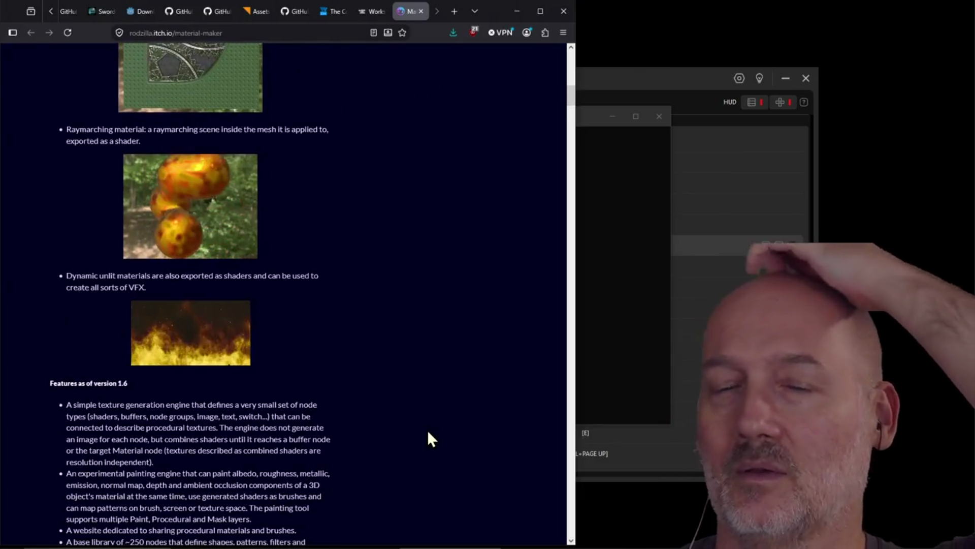
scroll(428, 431, "down", 1)
scroll(427, 432, "down", 4)
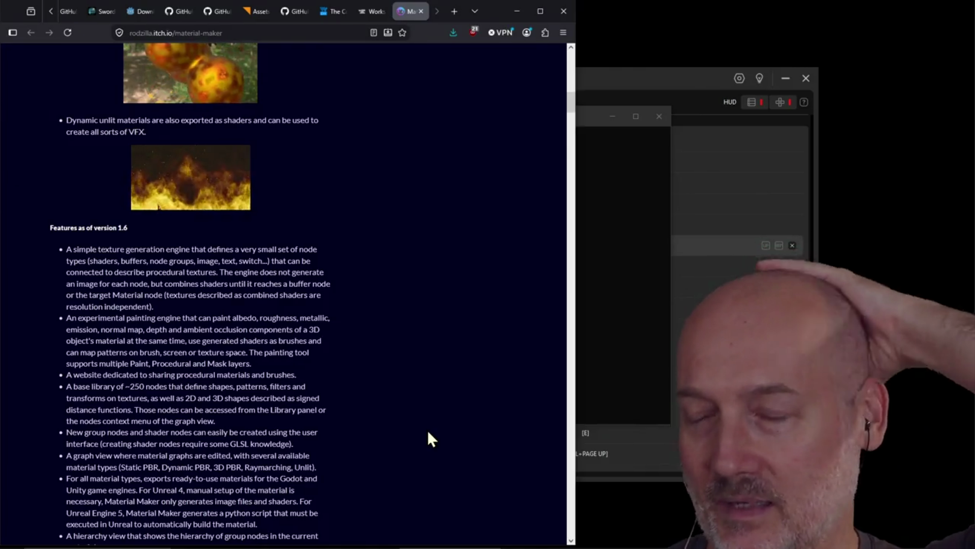
scroll(428, 439, "down", 3)
scroll(427, 432, "down", 5)
scroll(427, 431, "down", 3)
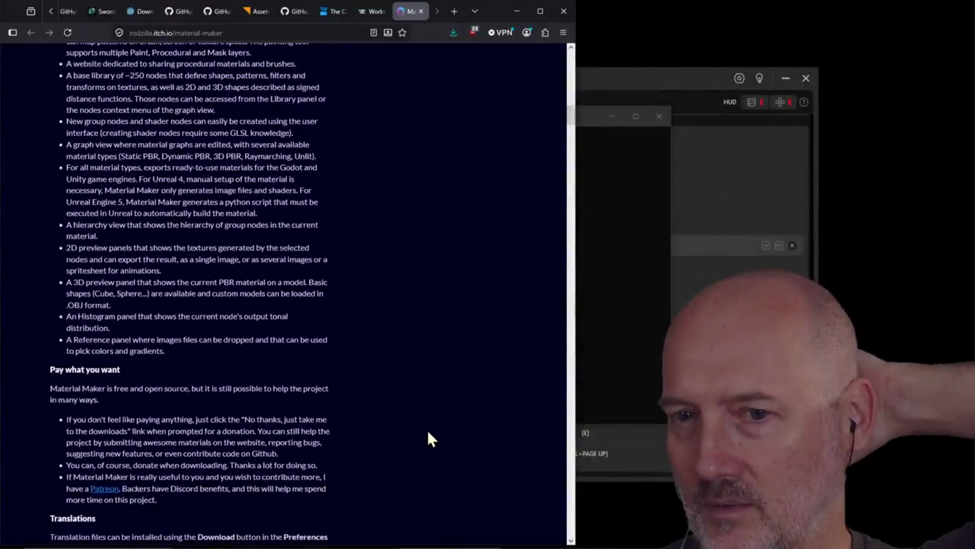
scroll(427, 431, "up", 13)
scroll(428, 439, "up", 15)
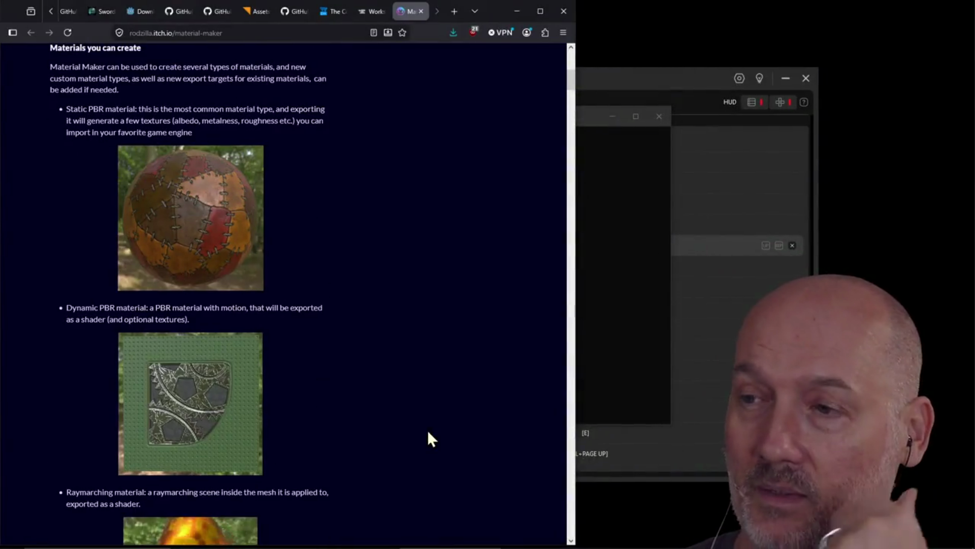
scroll(428, 432, "up", 10)
scroll(427, 432, "up", 3)
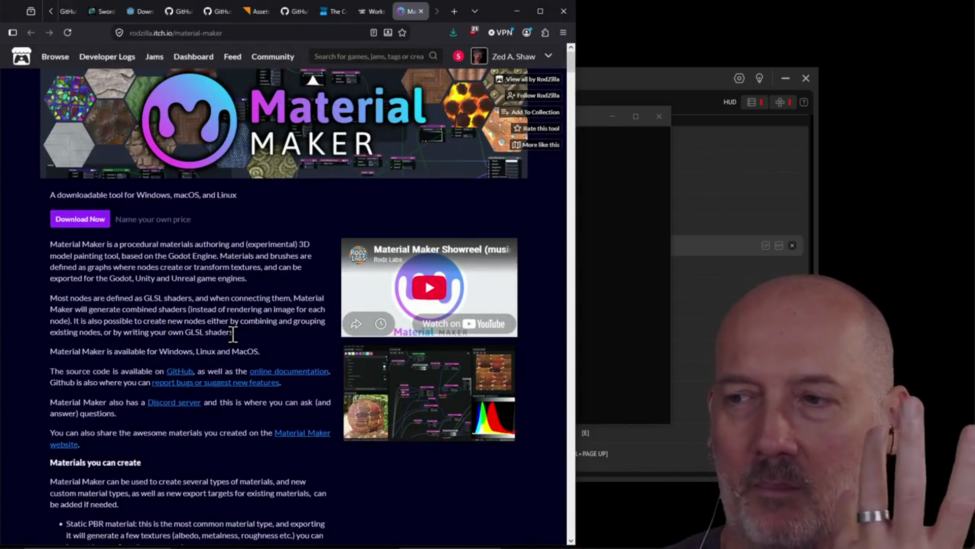
Highlight the GLSL shader nodes paragraph, then bring up the Material Maker download options.
triple_click(196, 329)
double_click(196, 329)
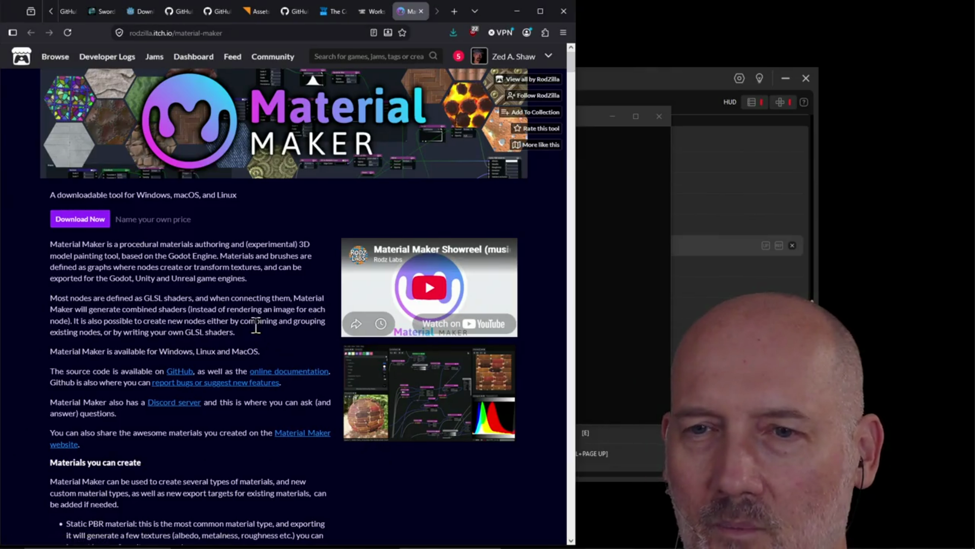
scroll(239, 369, "down", 1)
scroll(238, 367, "down", 1)
scroll(315, 391, "down", 2)
scroll(385, 388, "down", 2)
scroll(383, 389, "down", 3)
scroll(383, 388, "down", 3)
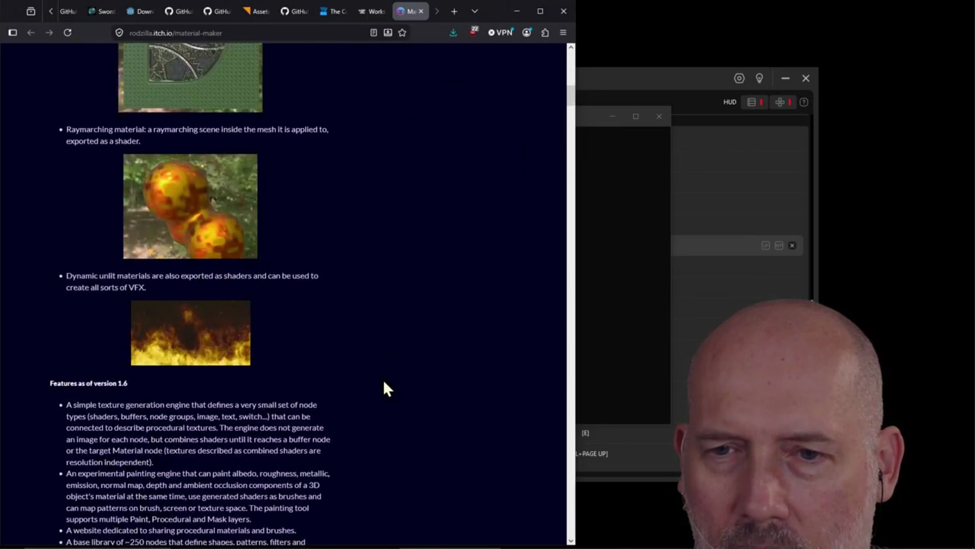
scroll(383, 389, "up", 10)
scroll(383, 388, "up", 5)
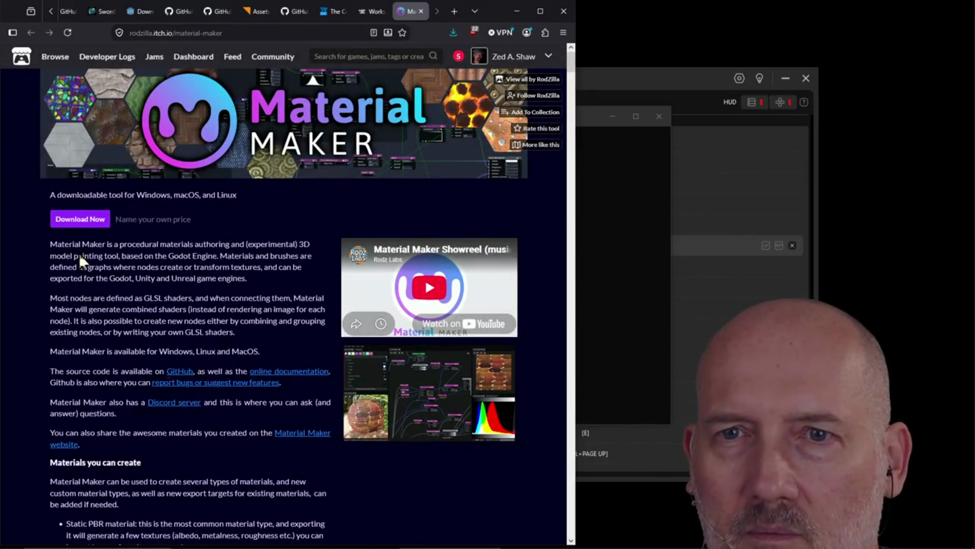
left_click(81, 223)
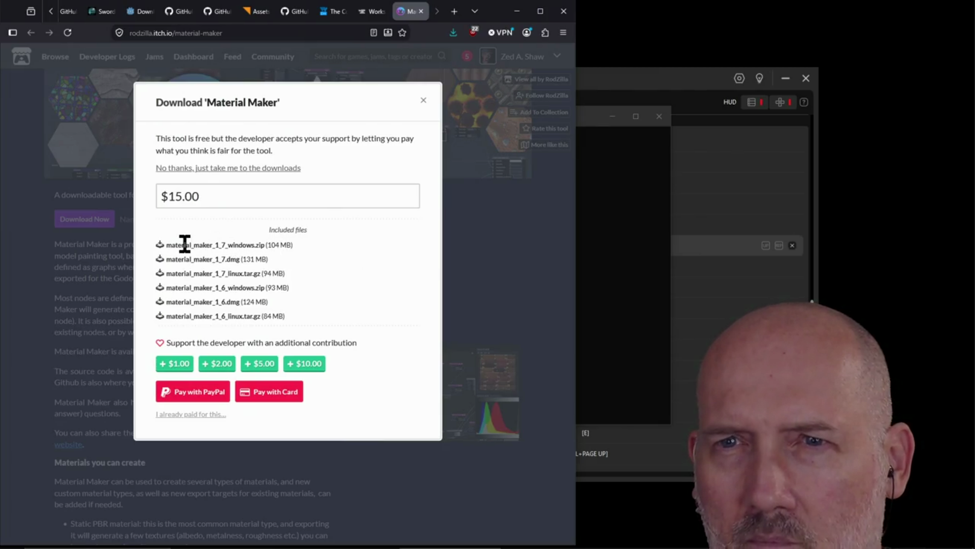
Skip payment and download material_maker_1_7_windows.zip for free.
left_click(241, 171)
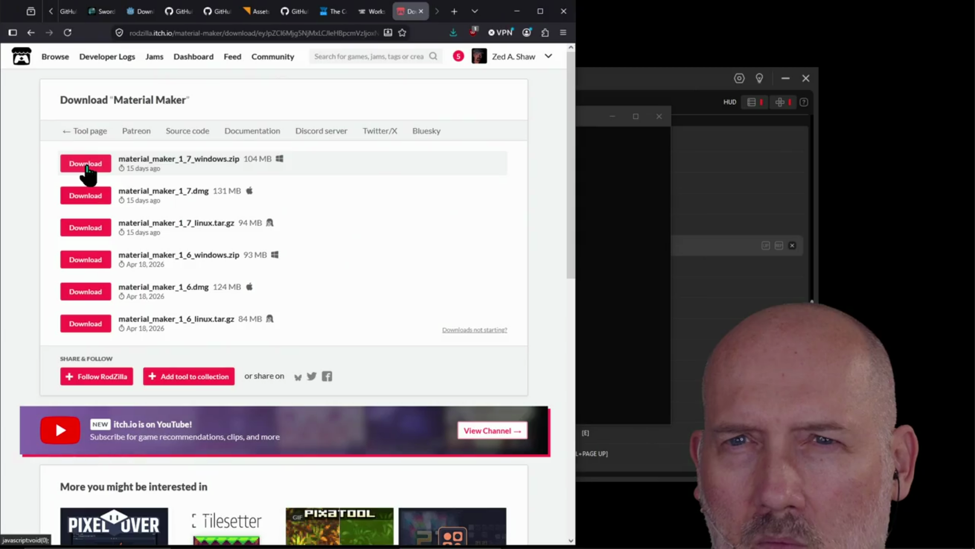
left_click(85, 164)
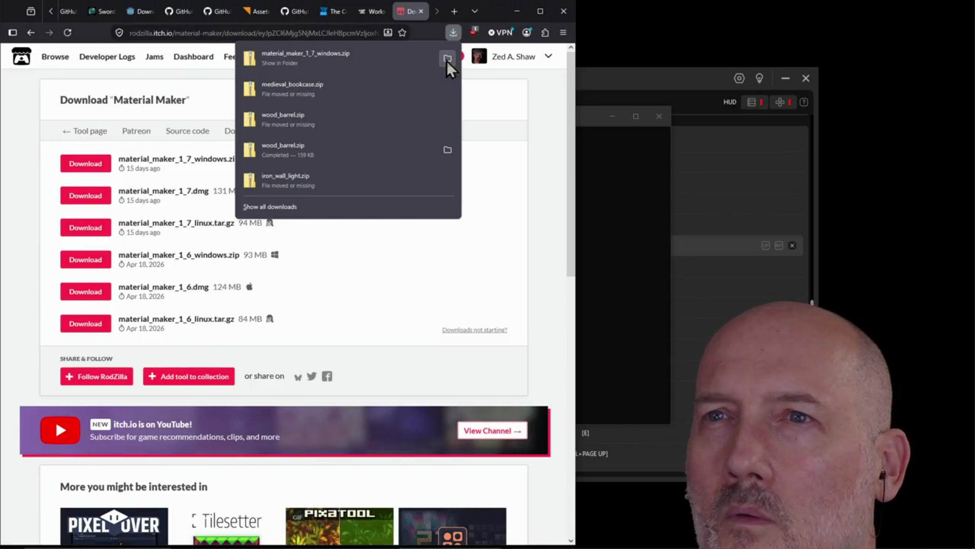
Reveal the downloaded zip in Downloads and extract it to the material_maker_1_7_windows folder.
left_click(446, 59)
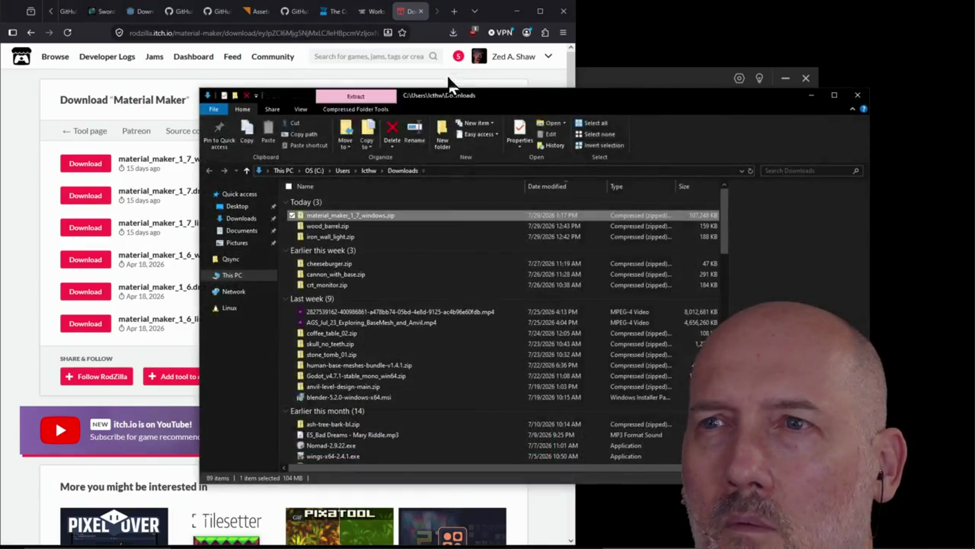
left_click_drag(486, 101, 974, 144)
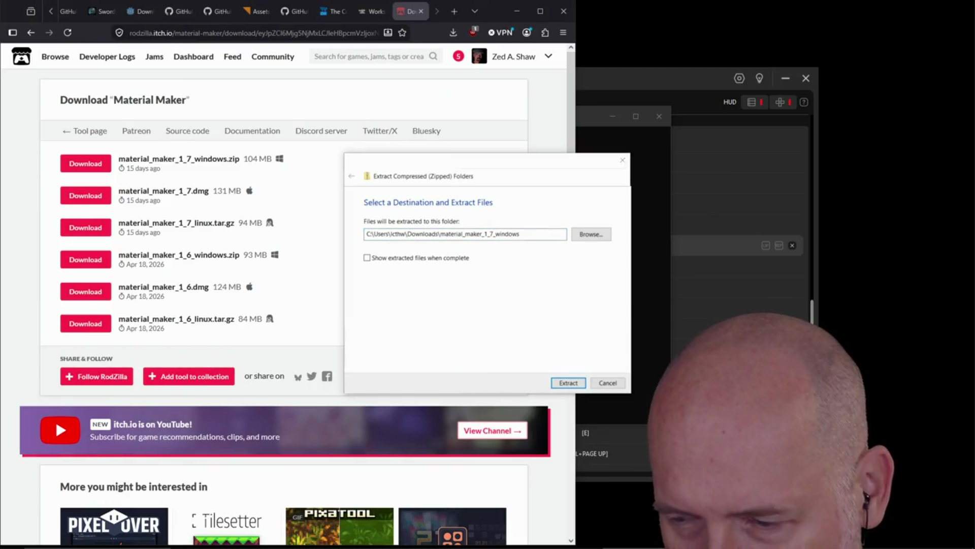
left_click(564, 384)
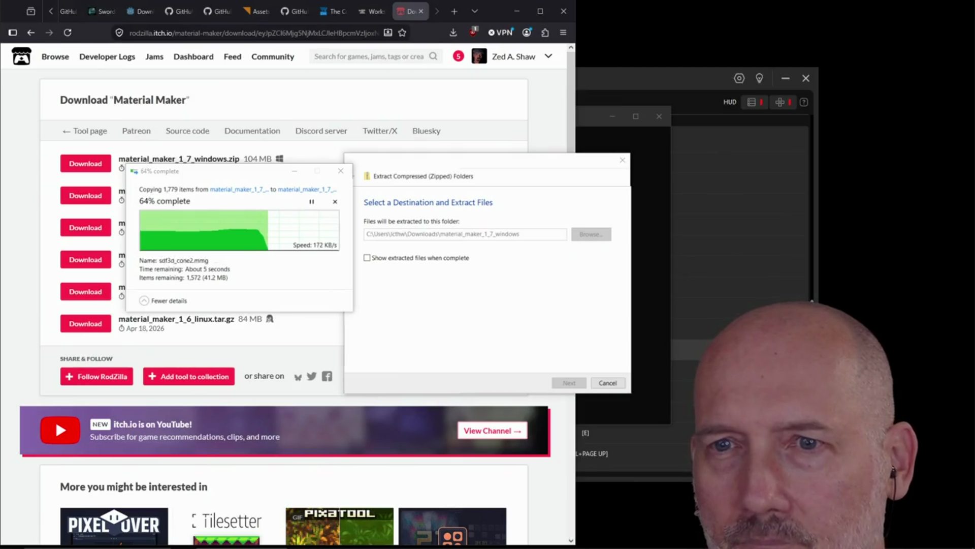
left_click(282, 279)
type("BRB.")
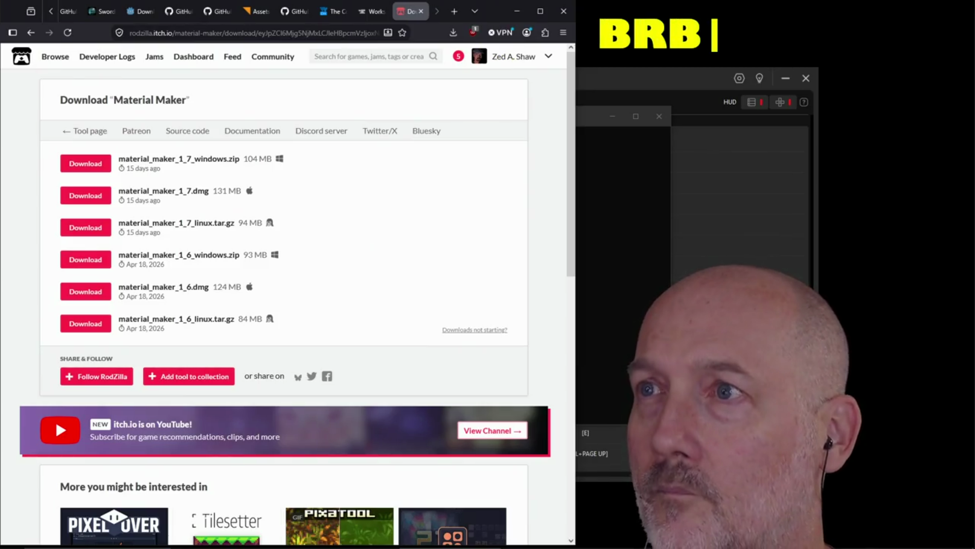
type(".")
Edit the break message, starting a new line and correcting COFFEEE to COFFEE.
key("Return")
type("COFFEEE")
key("BackSpace")
type("...")
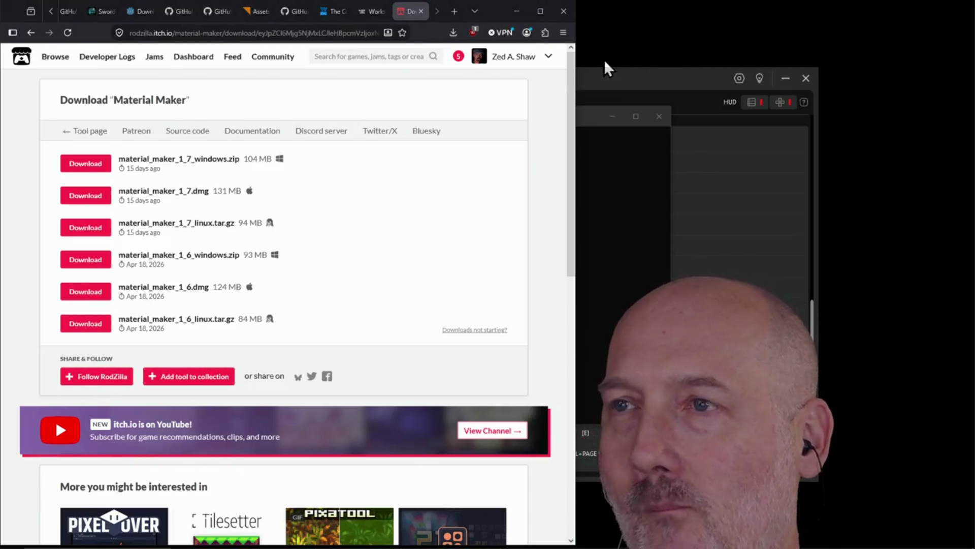
Close the TourBox Console window and bring the PowerShell window forward.
left_click_drag(644, 86, 529, 71)
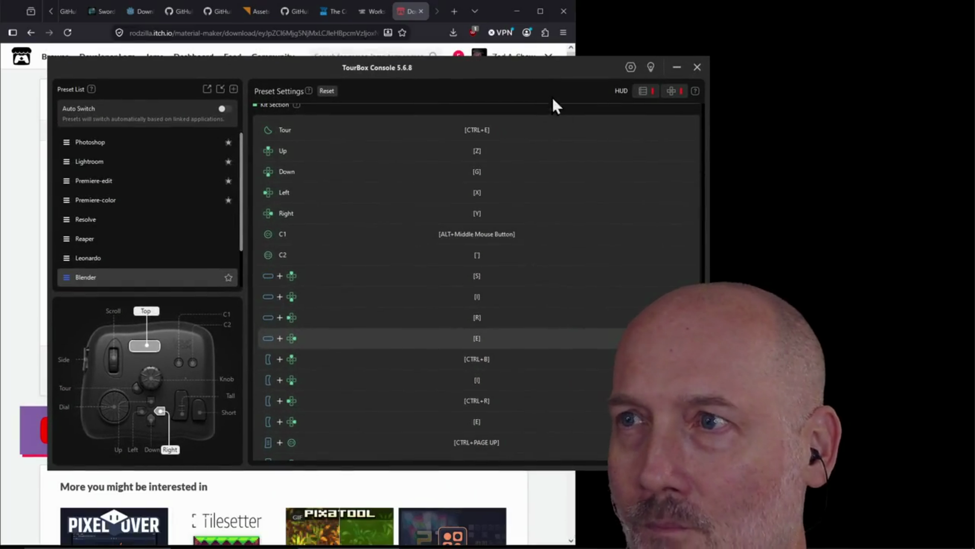
left_click(698, 67)
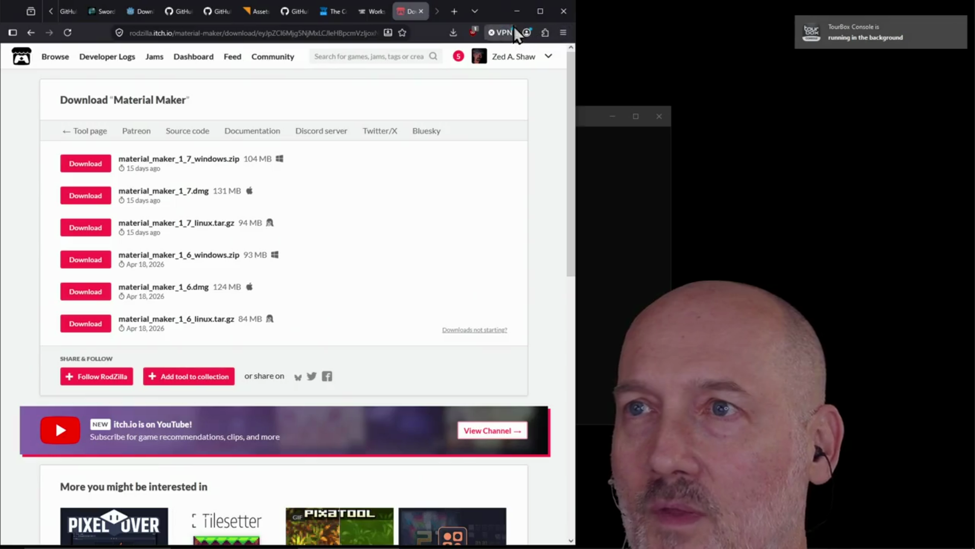
left_click(612, 169)
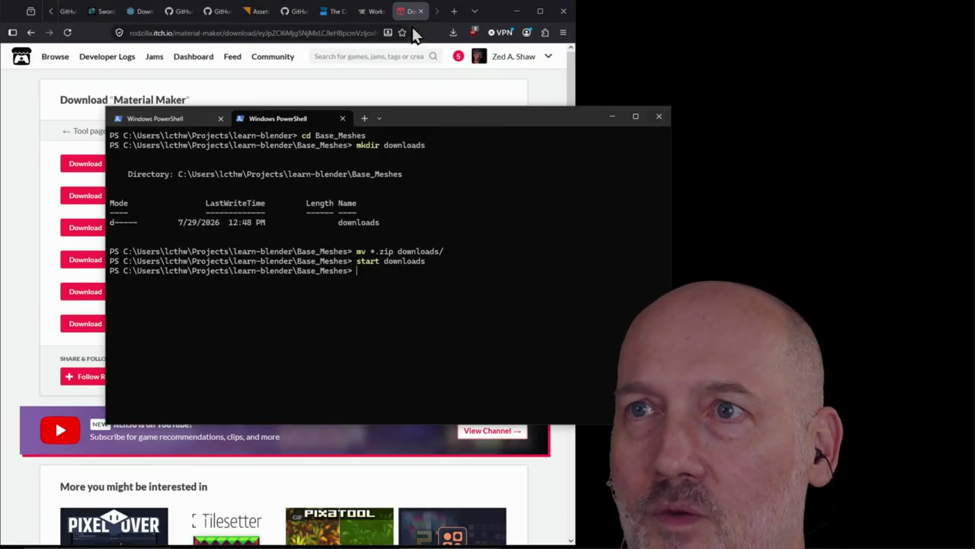
left_click(434, 28)
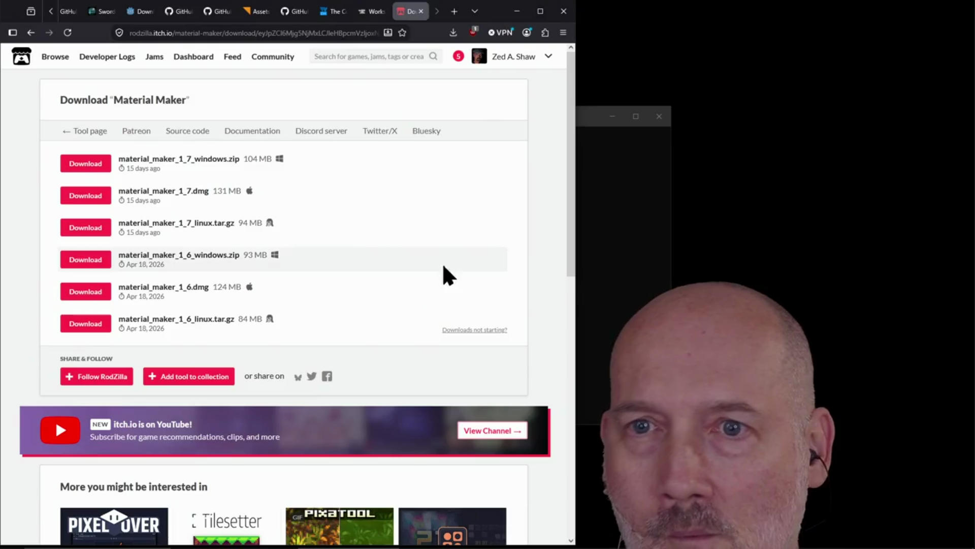
key("super")
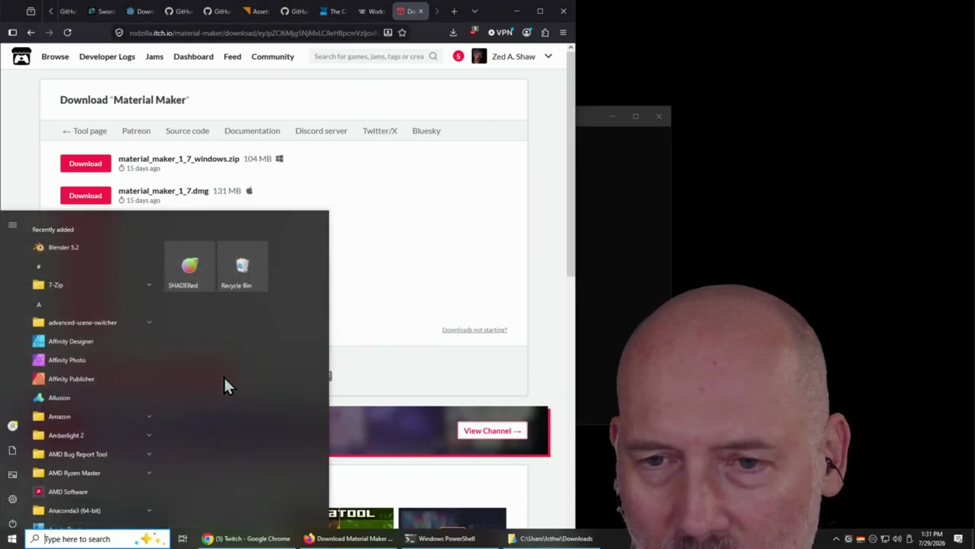
Bring up the extracted material_maker_1_7_windows folder and launch material_maker.exe.
left_click(568, 539)
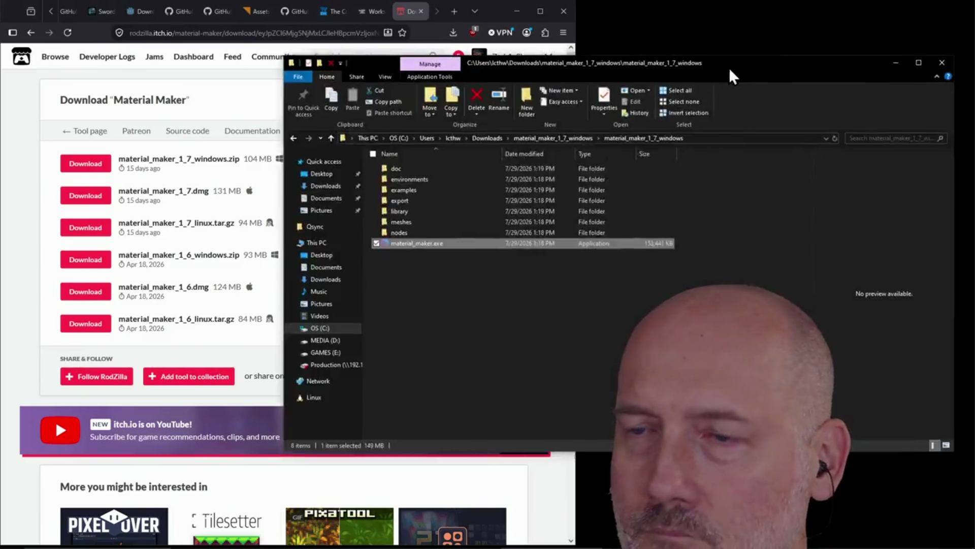
left_click_drag(838, 119, 543, 102)
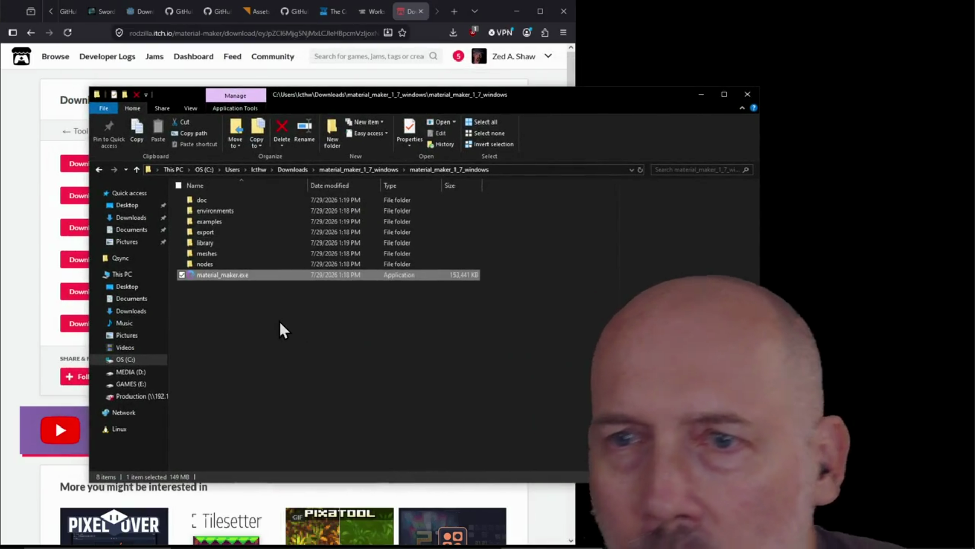
left_click(280, 329)
double_click(231, 275)
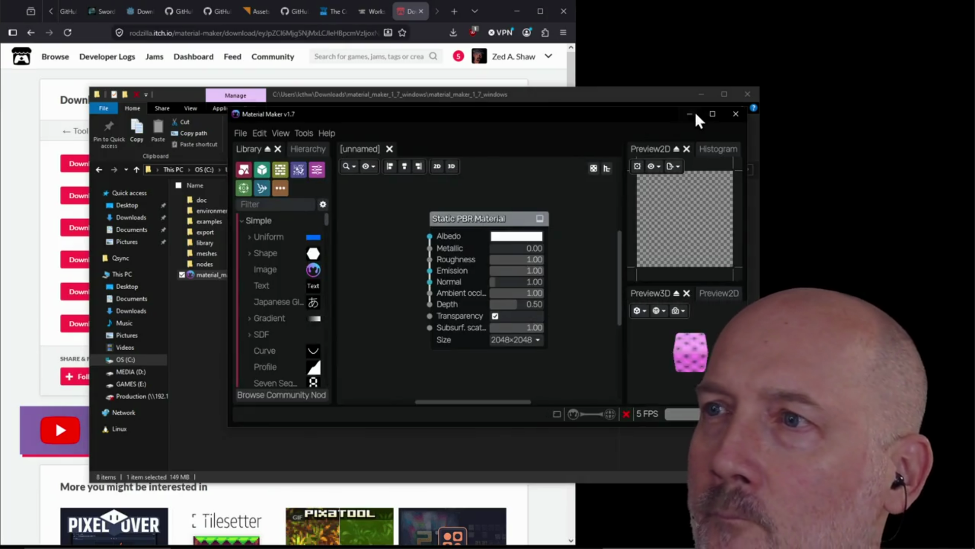
Maximize the Material Maker 1.7 window with its default Static PBR Material graph.
left_click(713, 114)
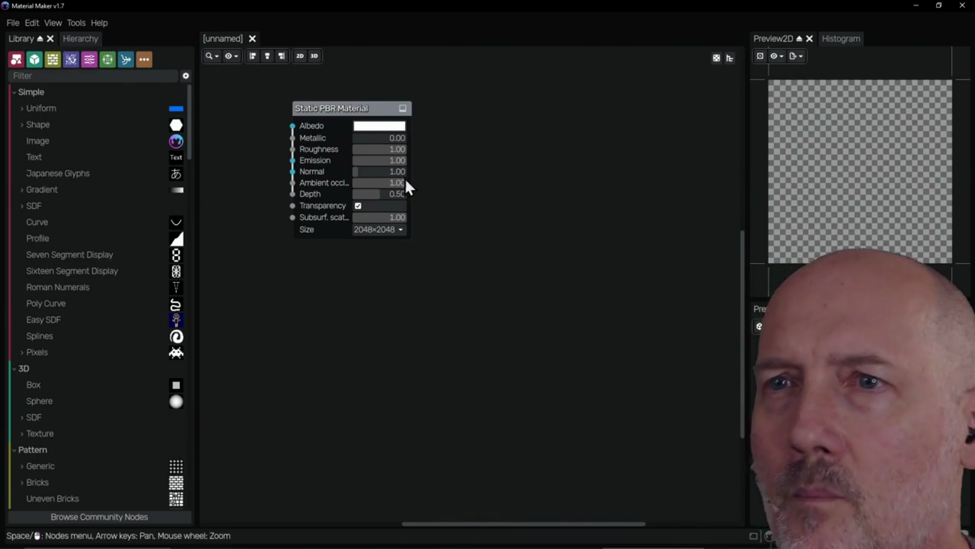
Move the Static PBR Material node right and add an Uneven Bricks node from the Pattern library beside it.
mouse_move(331, 104)
left_mouse_down()
mouse_move(322, 103)
mouse_move(509, 113)
mouse_move(622, 107)
mouse_move(366, 120)
left_mouse_up()
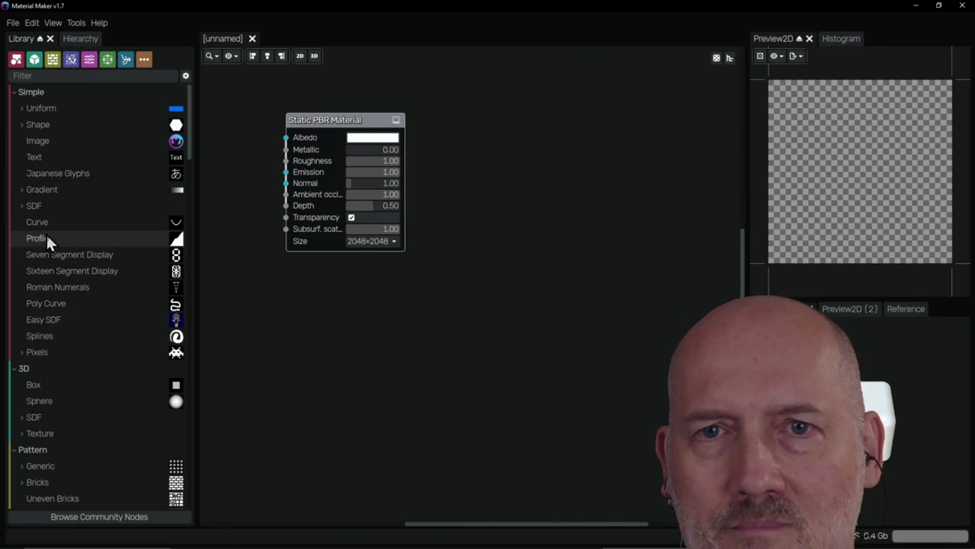
left_click(54, 400)
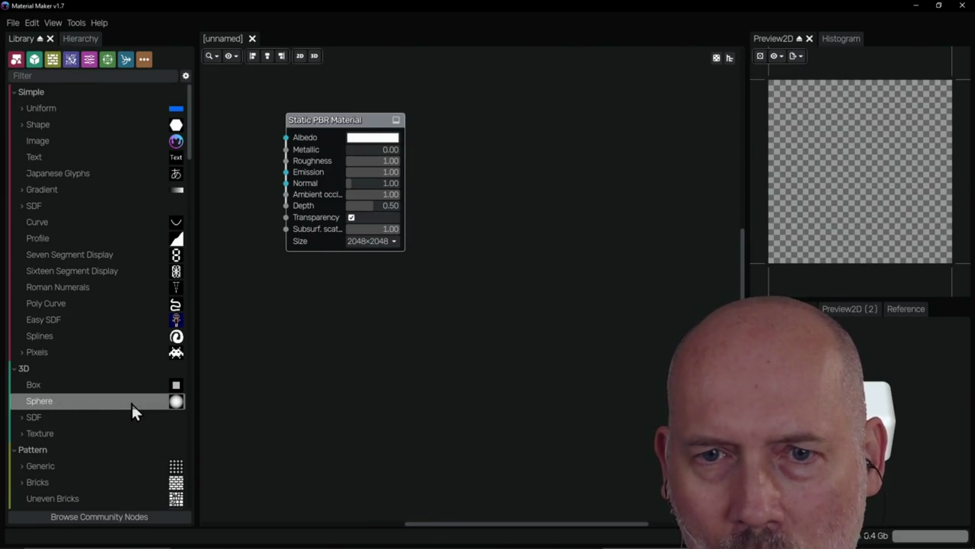
scroll(106, 399, "down", 5)
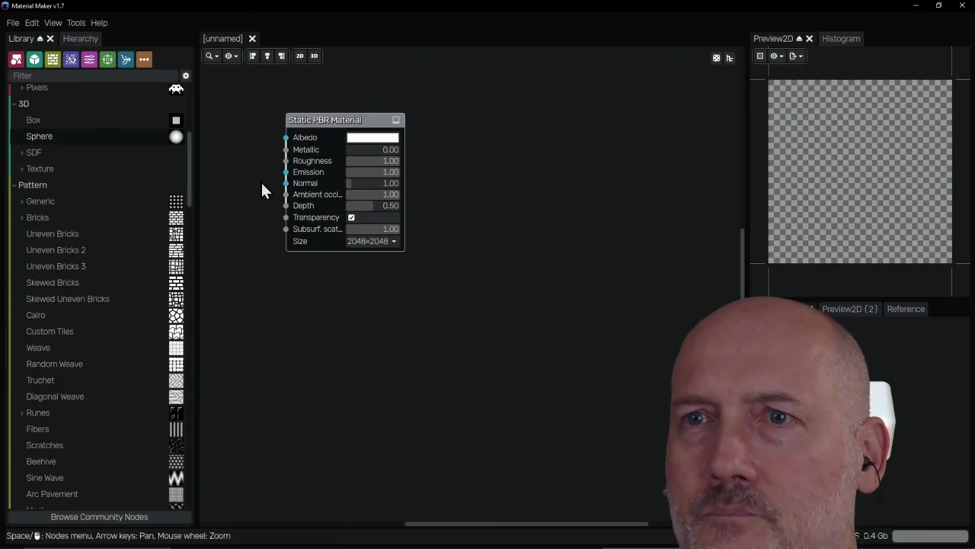
left_click_drag(400, 119, 498, 123)
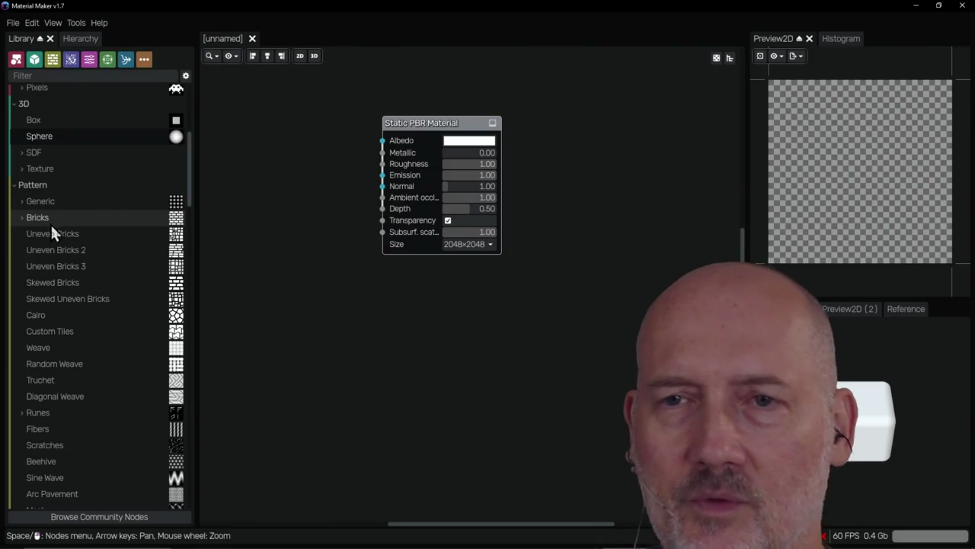
left_click_drag(38, 240, 301, 185)
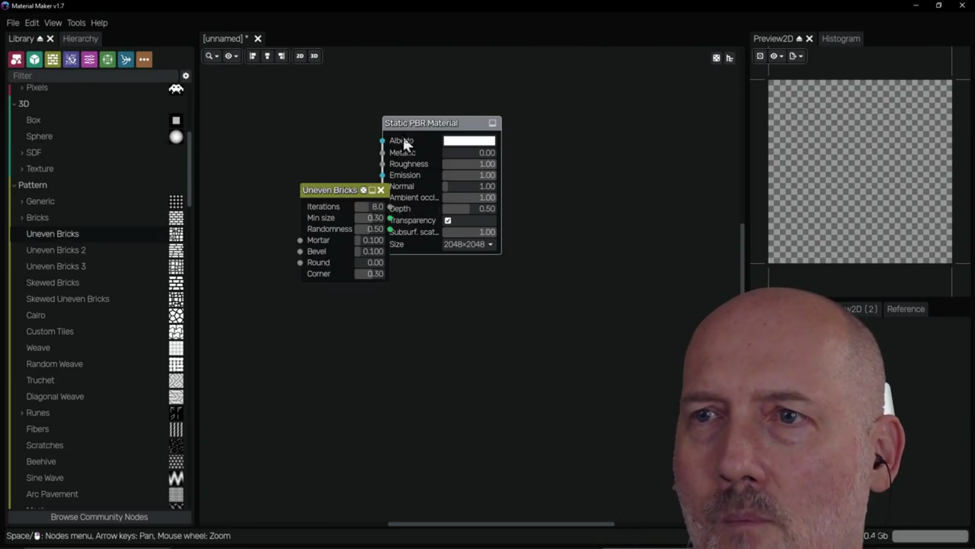